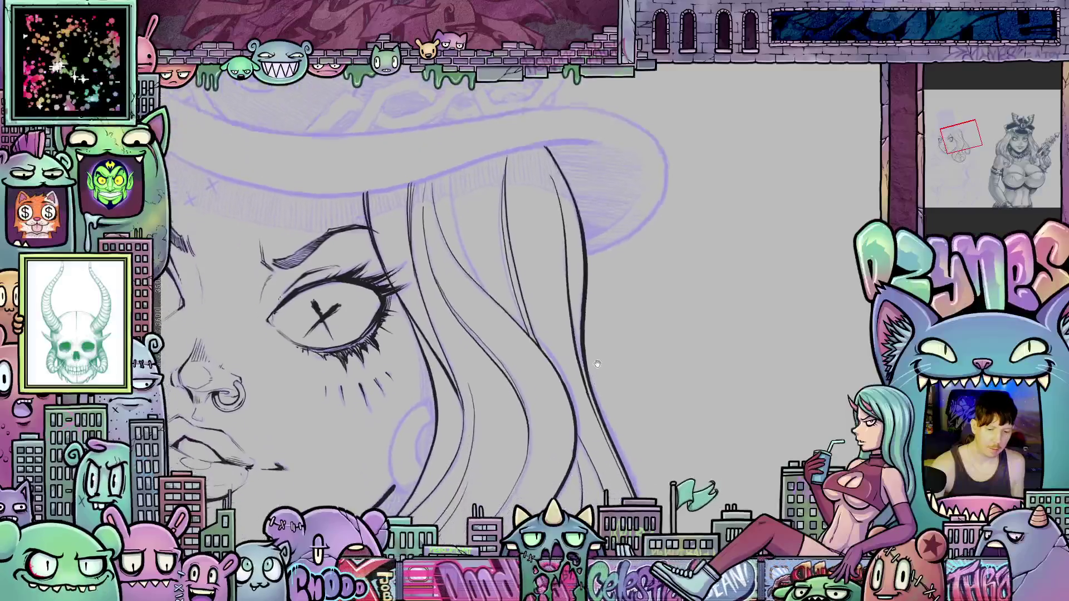
Ink a hair strand beside the face and extend it further down.
{"action": "scroll", "coordinate": [494, 258], "scroll_direction": "up", "scroll_amount": 3}
{"action": "mouse_move", "coordinate": [490, 250]}
{"action": "left_mouse_down"}
{"action": "mouse_move", "coordinate": [492, 290]}
{"action": "mouse_move", "coordinate": [523, 362]}
{"action": "left_mouse_up"}
{"action": "left_click_drag", "start_coordinate": [493, 247], "coordinate": [499, 300]}
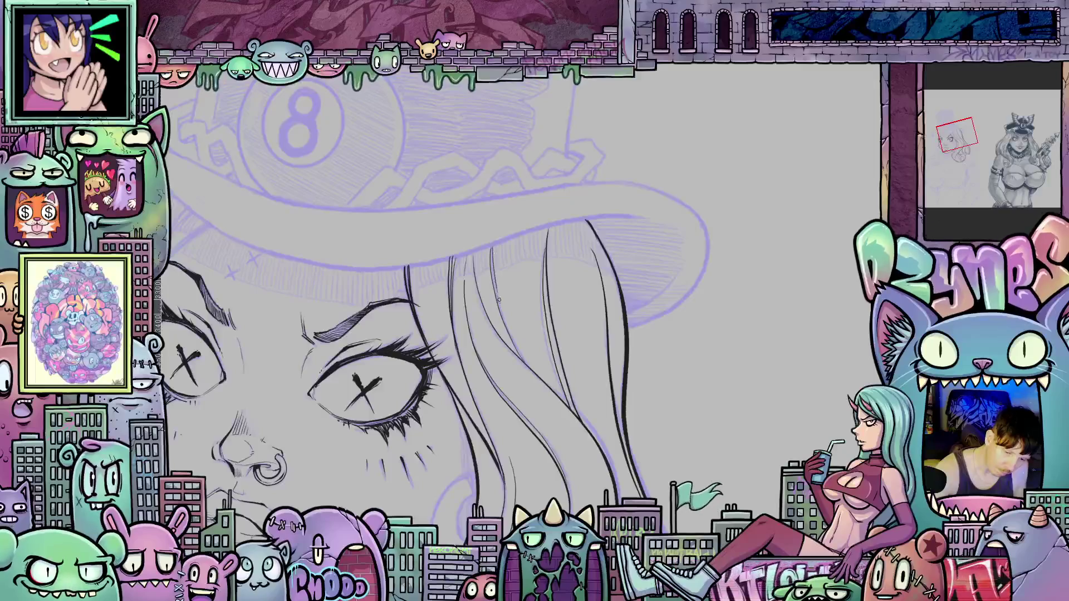
Outline the hair curl near the chin and add a short hair line beside the eye.
{"action": "mouse_move", "coordinate": [721, 543]}
{"action": "left_mouse_down"}
{"action": "mouse_move", "coordinate": [727, 286]}
{"action": "mouse_move", "coordinate": [716, 168]}
{"action": "left_mouse_up"}
{"action": "mouse_move", "coordinate": [721, 320]}
{"action": "left_mouse_down"}
{"action": "mouse_move", "coordinate": [697, 344]}
{"action": "mouse_move", "coordinate": [652, 325]}
{"action": "left_mouse_up"}
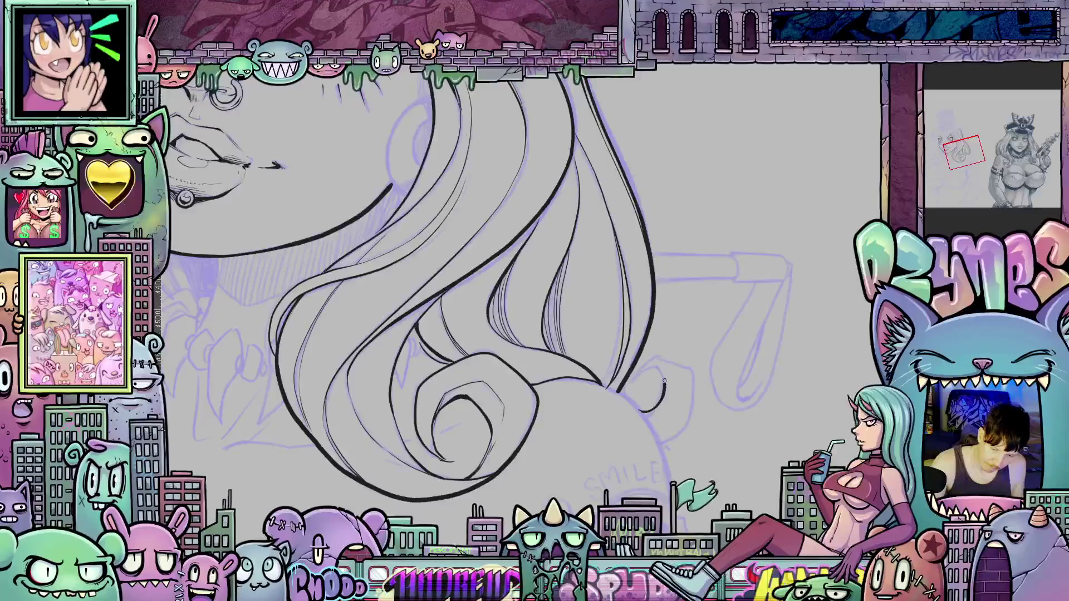
{"action": "left_click_drag", "start_coordinate": [637, 376], "coordinate": [641, 396]}
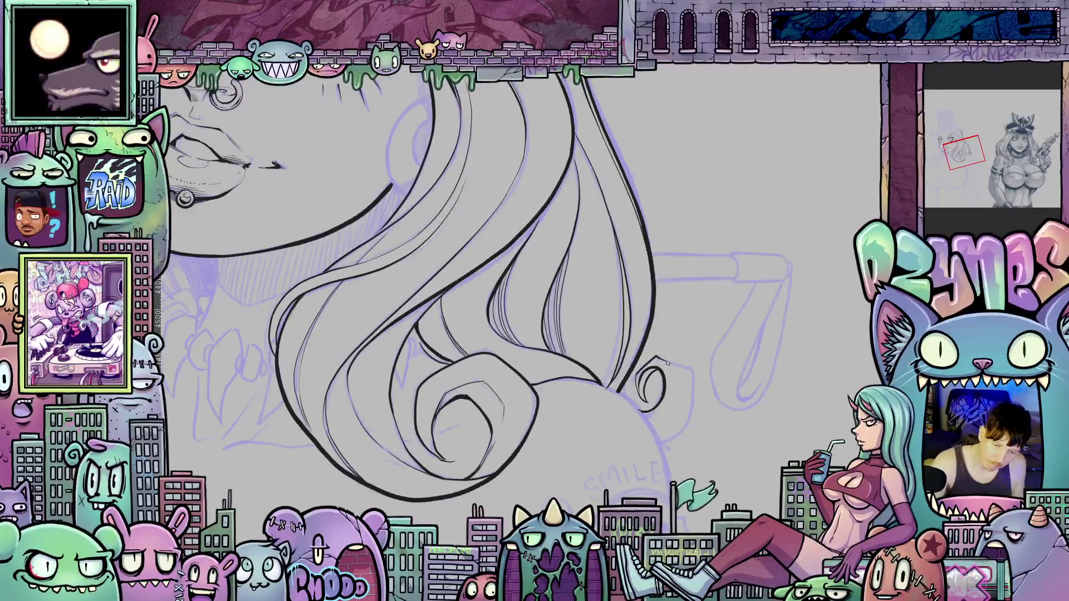
{"action": "mouse_move", "coordinate": [694, 406]}
{"action": "left_mouse_down"}
{"action": "mouse_move", "coordinate": [680, 435]}
{"action": "mouse_move", "coordinate": [782, 534]}
{"action": "mouse_move", "coordinate": [765, 598]}
{"action": "mouse_move", "coordinate": [756, 600]}
{"action": "mouse_move", "coordinate": [516, 263]}
{"action": "mouse_move", "coordinate": [649, 449]}
{"action": "left_mouse_up"}
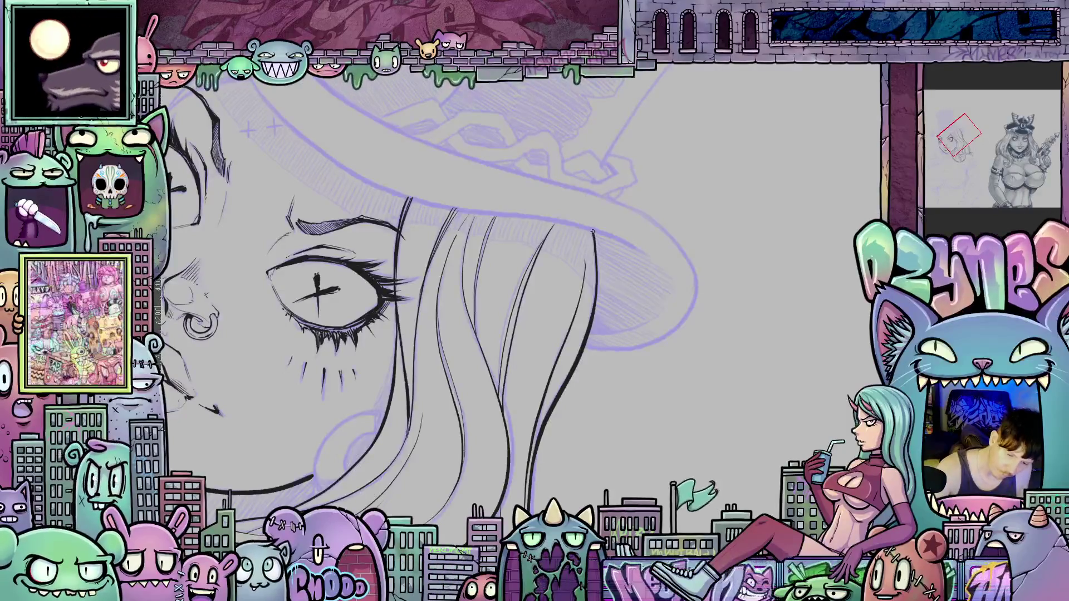
{"action": "left_click_drag", "start_coordinate": [593, 245], "coordinate": [596, 280]}
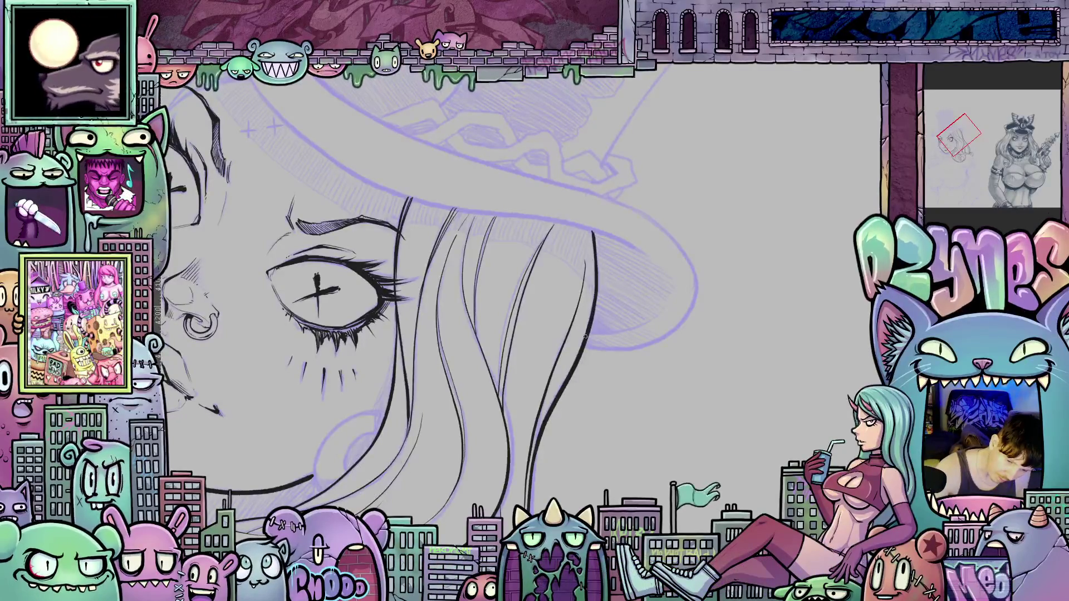
{"action": "mouse_move", "coordinate": [578, 361]}
{"action": "left_mouse_down"}
{"action": "mouse_move", "coordinate": [697, 434]}
{"action": "mouse_move", "coordinate": [756, 448]}
{"action": "mouse_move", "coordinate": [774, 413]}
{"action": "mouse_move", "coordinate": [733, 362]}
{"action": "left_mouse_up"}
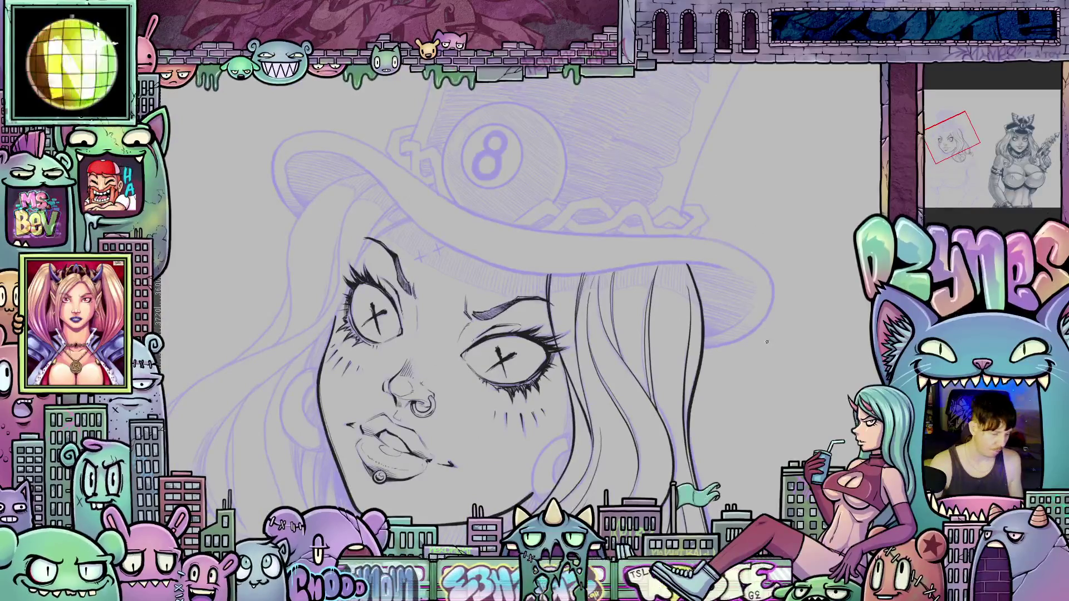
With the canvas turned sideways, ink the hat brim's curve down to its curled end.
{"action": "mouse_move", "coordinate": [767, 330]}
{"action": "left_mouse_down"}
{"action": "mouse_move", "coordinate": [724, 440]}
{"action": "mouse_move", "coordinate": [611, 494]}
{"action": "left_mouse_up"}
{"action": "scroll", "coordinate": [611, 494], "scroll_direction": "up", "scroll_amount": 2}
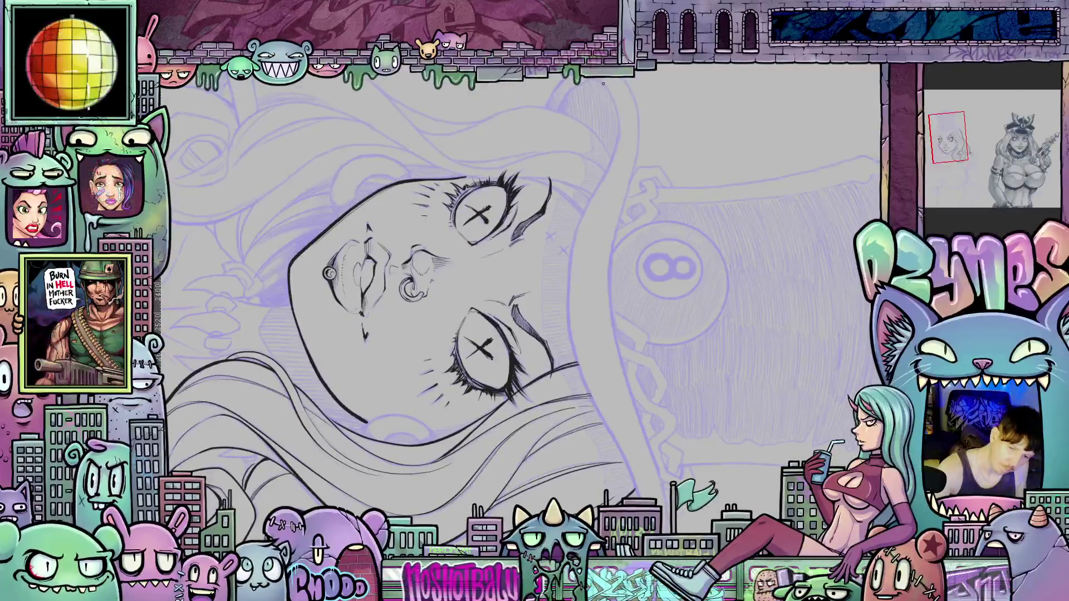
{"action": "left_click_drag", "start_coordinate": [617, 116], "coordinate": [604, 176]}
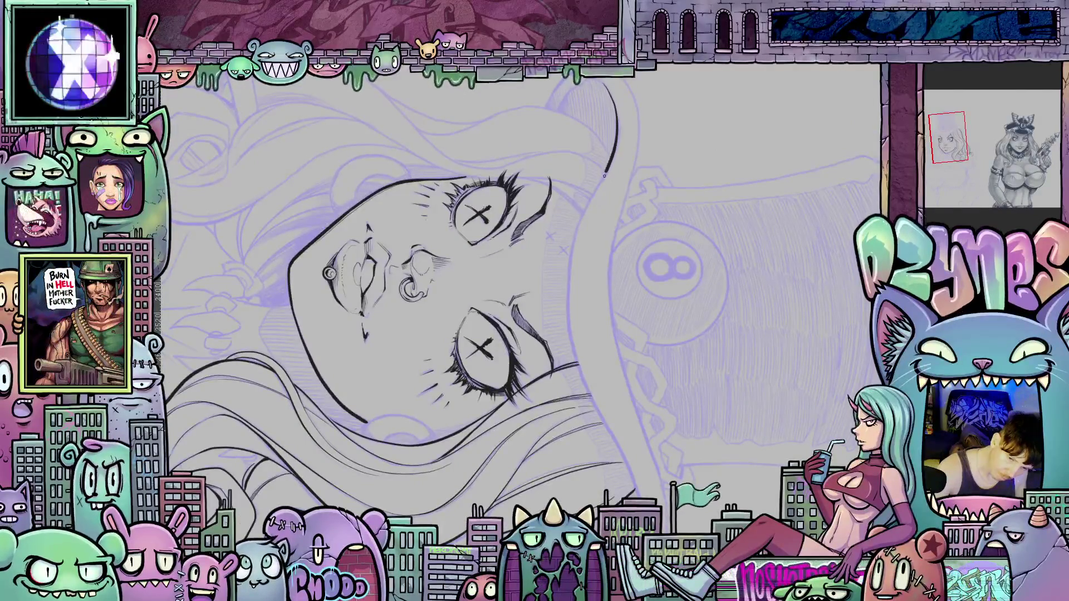
{"action": "left_click_drag", "start_coordinate": [570, 275], "coordinate": [568, 309]}
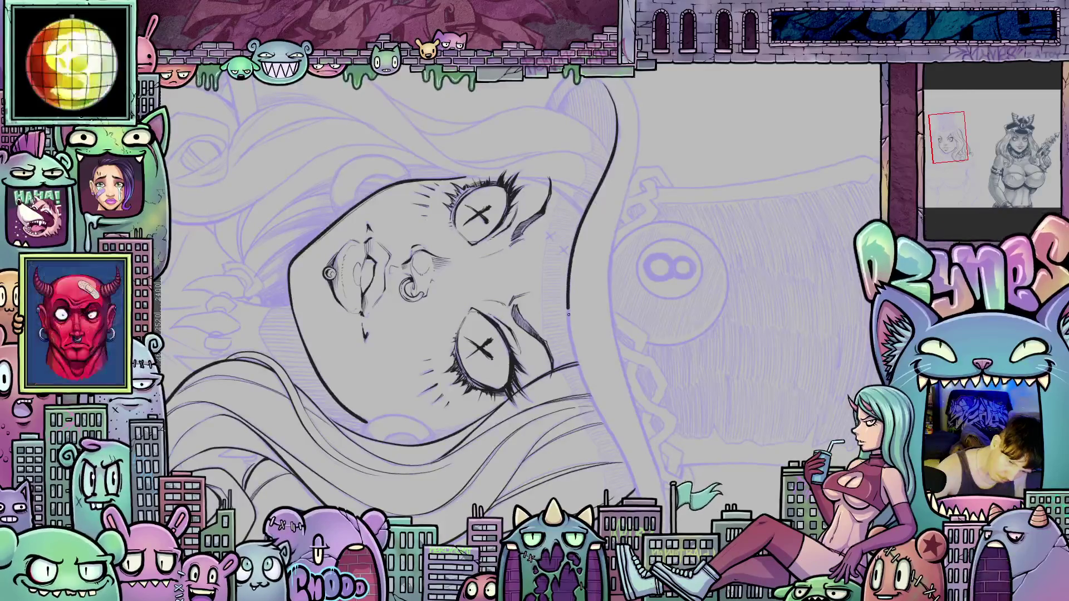
{"action": "left_click_drag", "start_coordinate": [575, 349], "coordinate": [597, 411]}
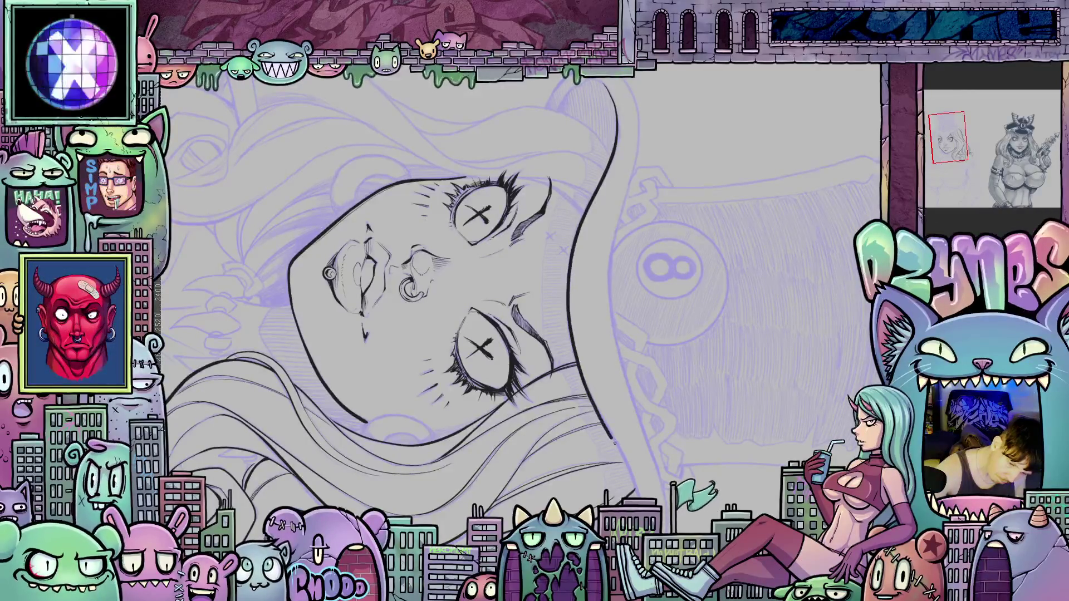
{"action": "mouse_move", "coordinate": [630, 477]}
{"action": "left_mouse_down"}
{"action": "mouse_move", "coordinate": [636, 491]}
{"action": "mouse_move", "coordinate": [523, 392]}
{"action": "mouse_move", "coordinate": [526, 445]}
{"action": "left_mouse_up"}
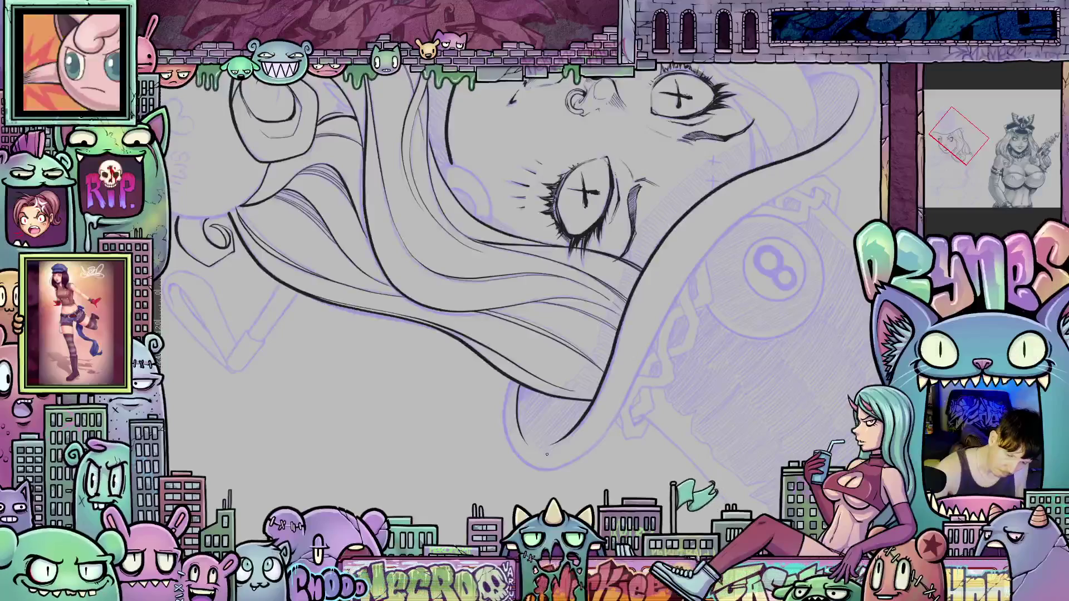
Ink the hair outline along the side of the head, then turn the canvas nearly upright.
{"action": "left_click_drag", "start_coordinate": [706, 446], "coordinate": [606, 208]}
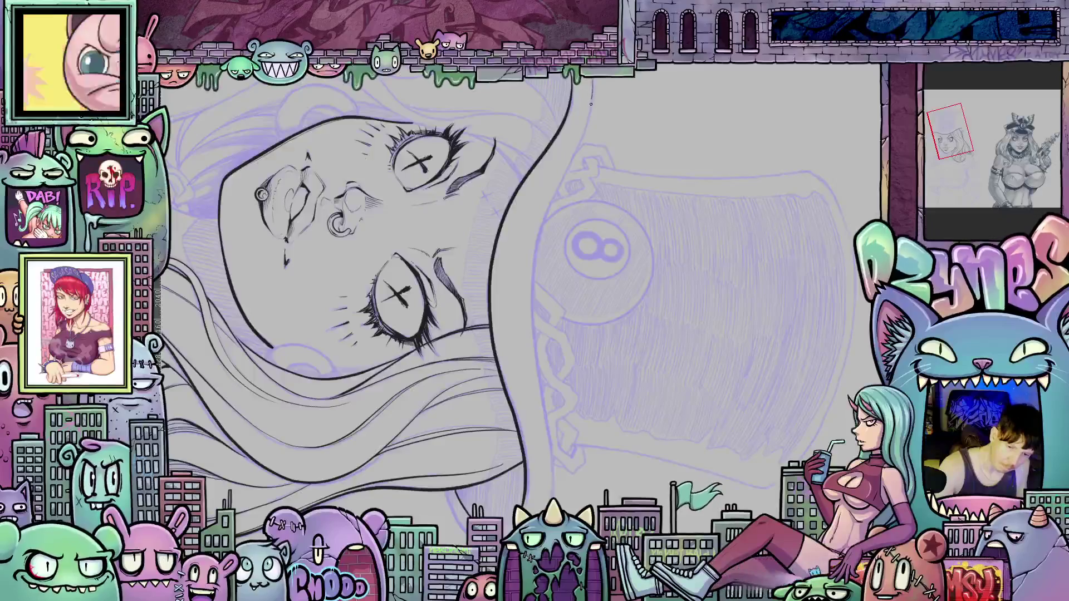
{"action": "left_click_drag", "start_coordinate": [591, 104], "coordinate": [534, 274]}
{"action": "left_click_drag", "start_coordinate": [535, 348], "coordinate": [539, 385]}
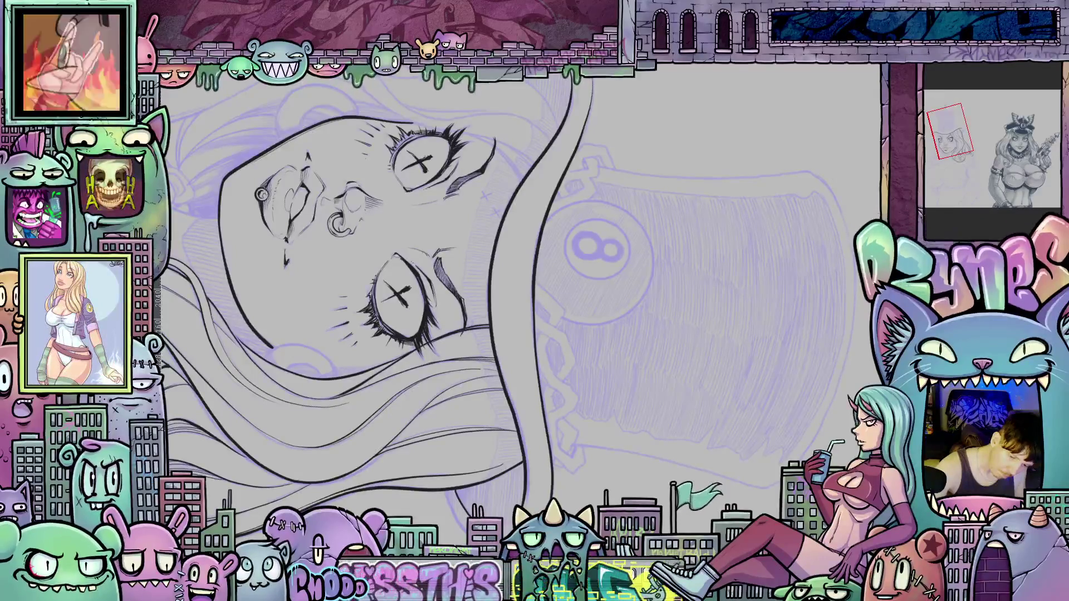
{"action": "left_click_drag", "start_coordinate": [535, 308], "coordinate": [537, 338]}
{"action": "mouse_move", "coordinate": [696, 212]}
{"action": "left_mouse_down"}
{"action": "mouse_move", "coordinate": [735, 262]}
{"action": "mouse_move", "coordinate": [757, 331]}
{"action": "mouse_move", "coordinate": [670, 303]}
{"action": "left_mouse_up"}
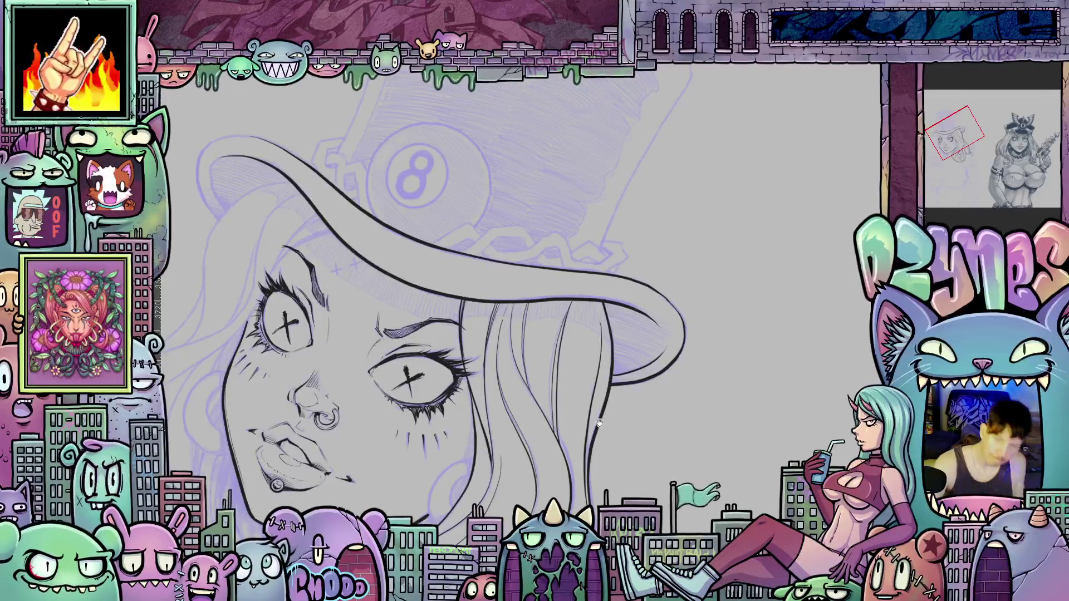
Angle the view onto the brim's left side and ink its outer edge to close the outline.
{"action": "mouse_move", "coordinate": [600, 423]}
{"action": "left_mouse_down"}
{"action": "mouse_move", "coordinate": [559, 313]}
{"action": "mouse_move", "coordinate": [551, 331]}
{"action": "mouse_move", "coordinate": [566, 367]}
{"action": "left_mouse_up"}
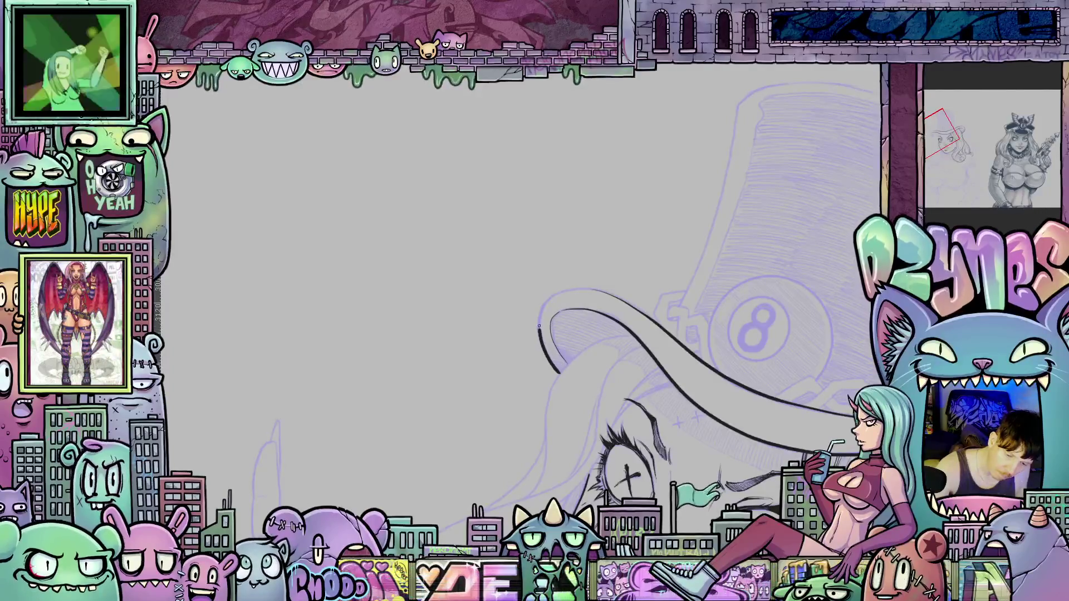
{"action": "mouse_move", "coordinate": [546, 306]}
{"action": "left_mouse_down"}
{"action": "mouse_move", "coordinate": [570, 416]}
{"action": "mouse_move", "coordinate": [587, 401]}
{"action": "left_mouse_up"}
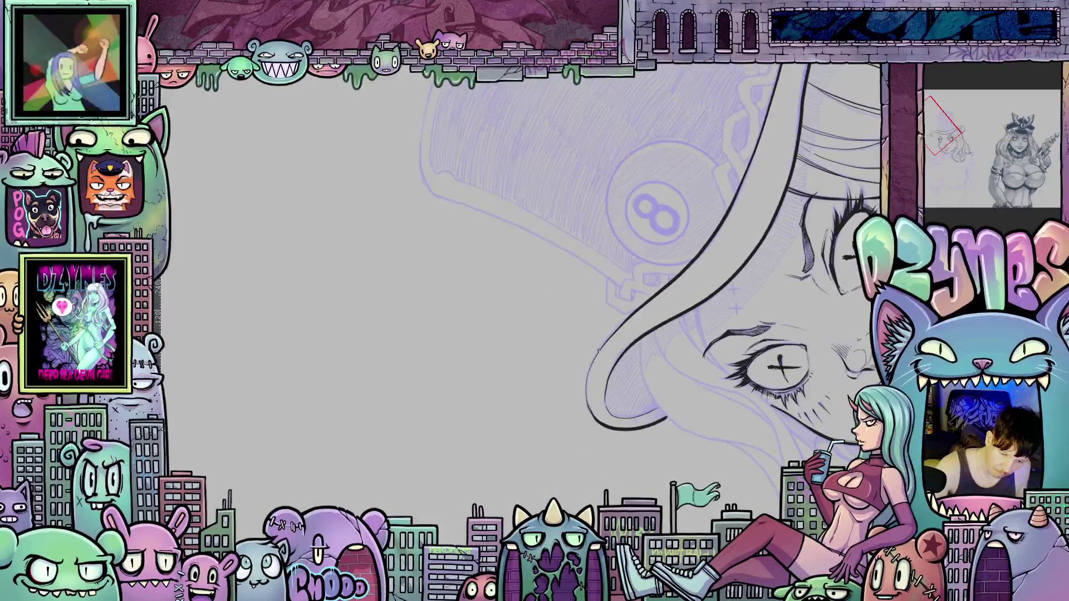
{"action": "mouse_move", "coordinate": [600, 349]}
{"action": "left_mouse_down"}
{"action": "mouse_move", "coordinate": [592, 414]}
{"action": "mouse_move", "coordinate": [573, 384]}
{"action": "mouse_move", "coordinate": [541, 374]}
{"action": "mouse_move", "coordinate": [745, 352]}
{"action": "mouse_move", "coordinate": [692, 375]}
{"action": "mouse_move", "coordinate": [820, 401]}
{"action": "mouse_move", "coordinate": [785, 392]}
{"action": "mouse_move", "coordinate": [725, 422]}
{"action": "mouse_move", "coordinate": [612, 426]}
{"action": "left_mouse_up"}
{"action": "scroll", "coordinate": [618, 401], "scroll_direction": "up", "scroll_amount": 3}
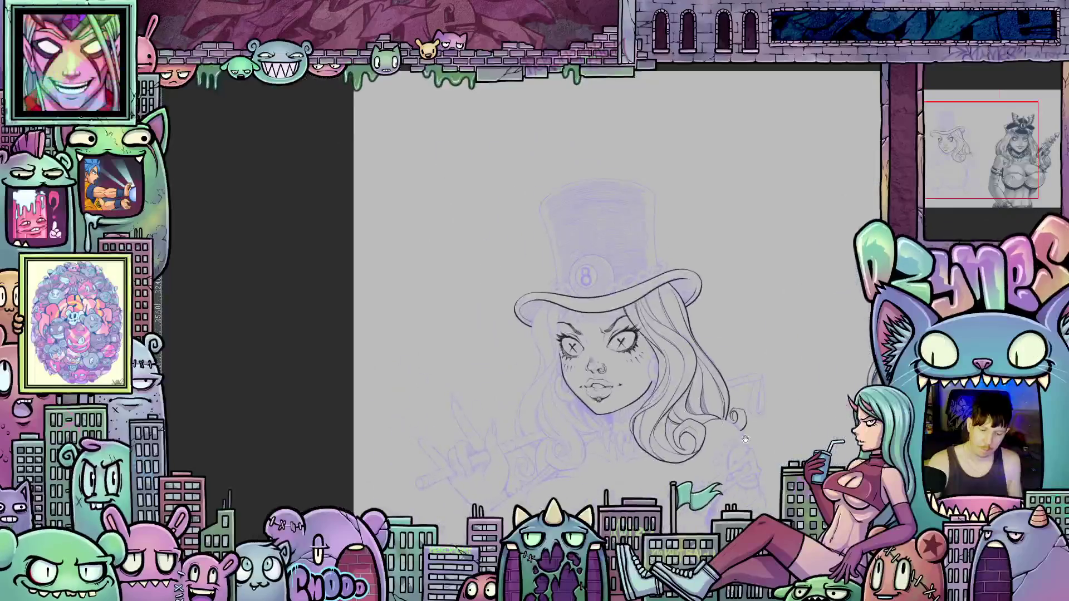
{"action": "scroll", "coordinate": [636, 362], "scroll_direction": "up", "scroll_amount": 5}
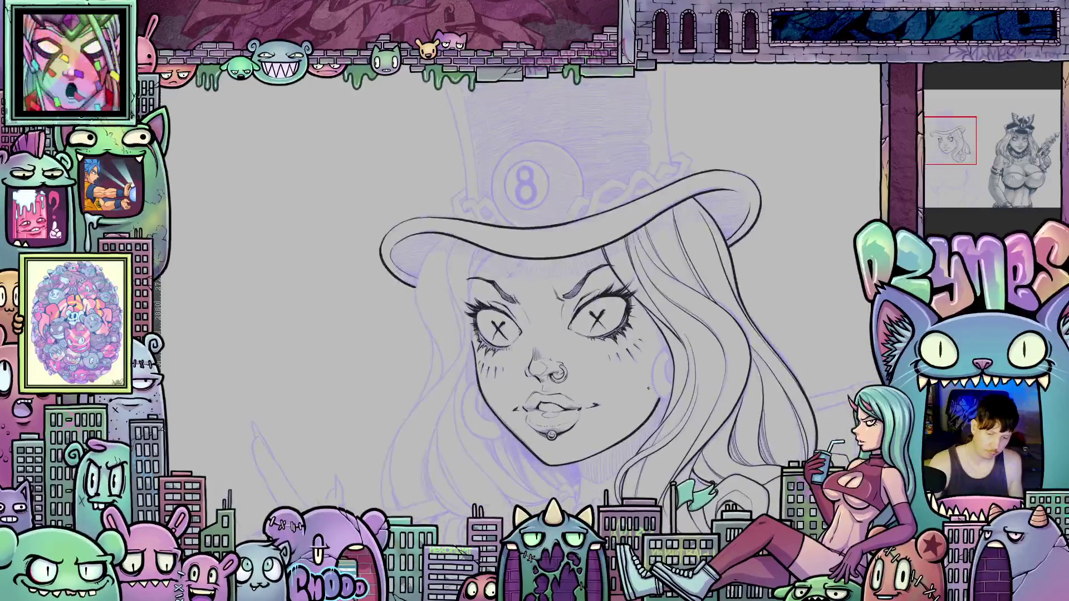
{"action": "mouse_move", "coordinate": [608, 427]}
{"action": "left_mouse_down"}
{"action": "mouse_move", "coordinate": [646, 401]}
{"action": "mouse_move", "coordinate": [690, 412]}
{"action": "mouse_move", "coordinate": [714, 445]}
{"action": "mouse_move", "coordinate": [669, 497]}
{"action": "left_mouse_up"}
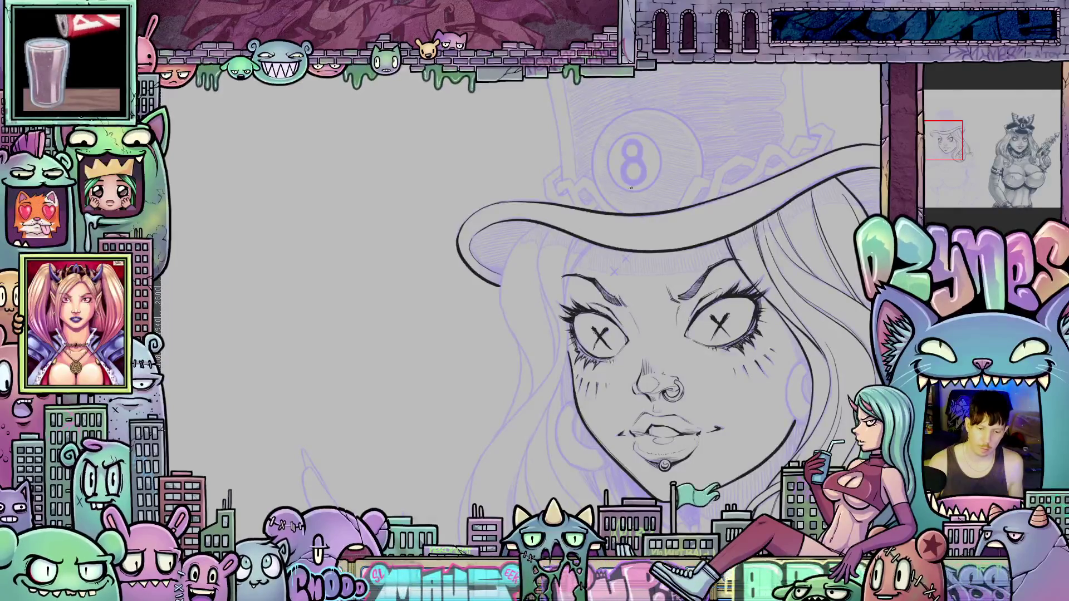
{"action": "mouse_move", "coordinate": [631, 187]}
{"action": "left_mouse_down"}
{"action": "mouse_move", "coordinate": [580, 216]}
{"action": "mouse_move", "coordinate": [530, 193]}
{"action": "mouse_move", "coordinate": [430, 184]}
{"action": "left_mouse_up"}
Compare with the police-hat reference, then frame the top hat and its 8-ball.
{"action": "left_click", "coordinate": [1028, 131]}
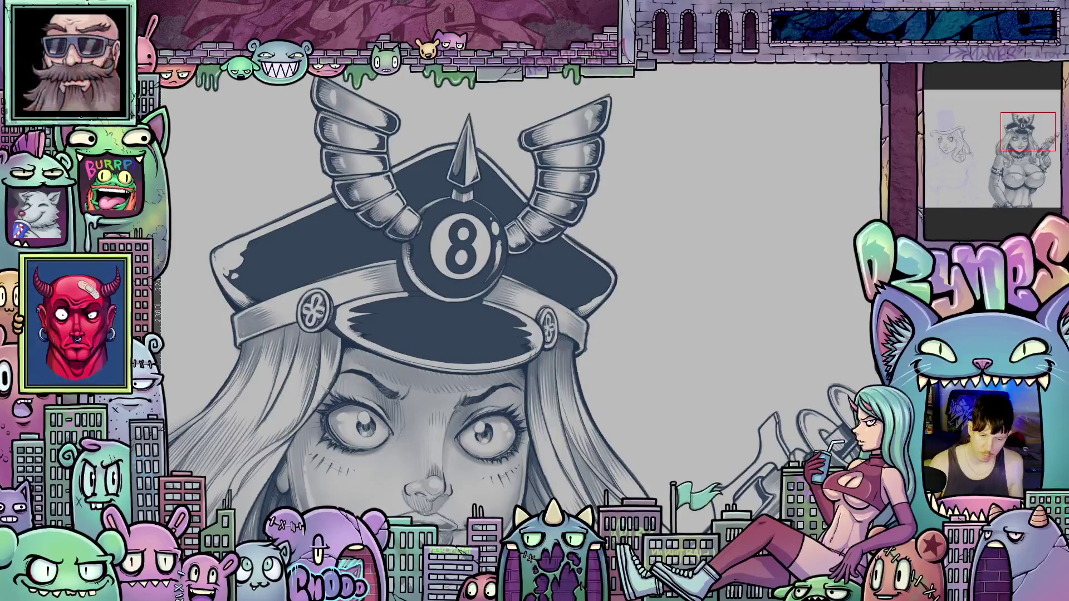
{"action": "left_click", "coordinate": [951, 140]}
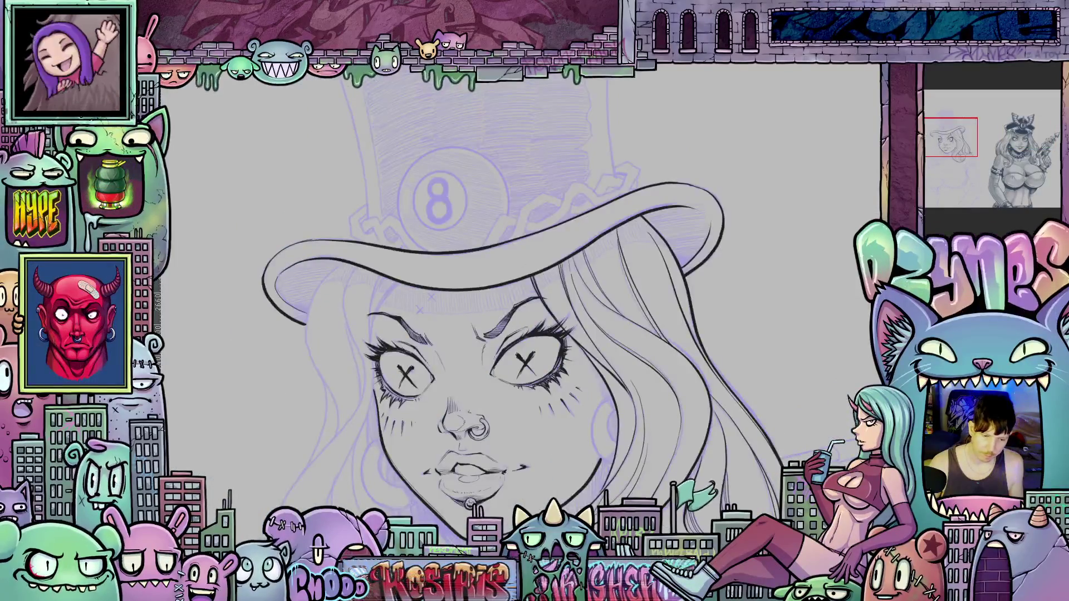
{"action": "mouse_move", "coordinate": [485, 244]}
{"action": "left_mouse_down"}
{"action": "mouse_move", "coordinate": [474, 417]}
{"action": "mouse_move", "coordinate": [537, 353]}
{"action": "left_mouse_up"}
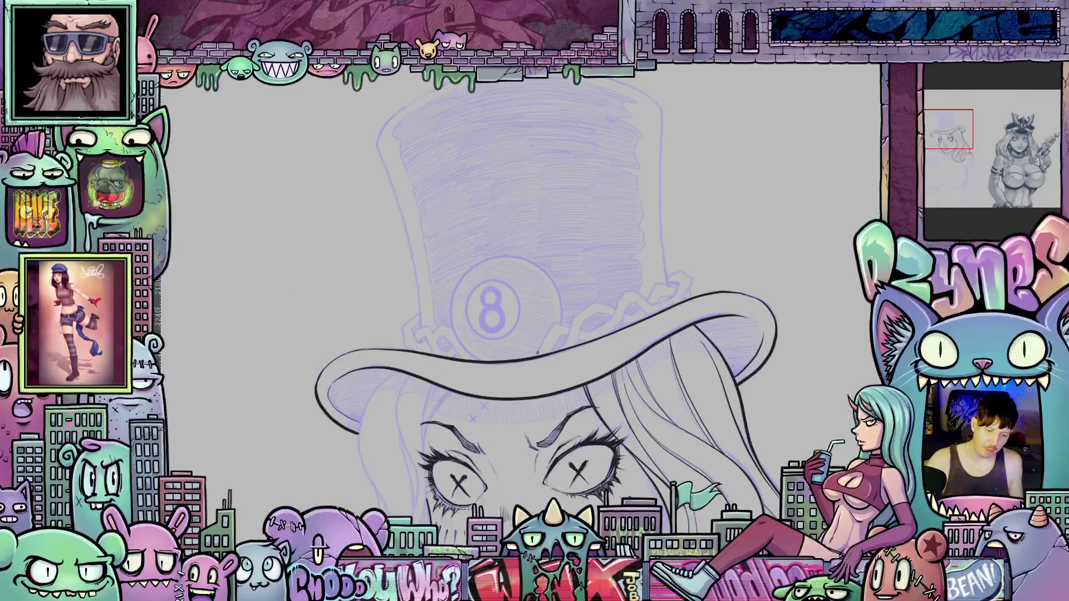
{"action": "scroll", "coordinate": [748, 357], "scroll_direction": "down", "scroll_amount": 5}
{"action": "left_click_drag", "start_coordinate": [748, 357], "coordinate": [815, 444]}
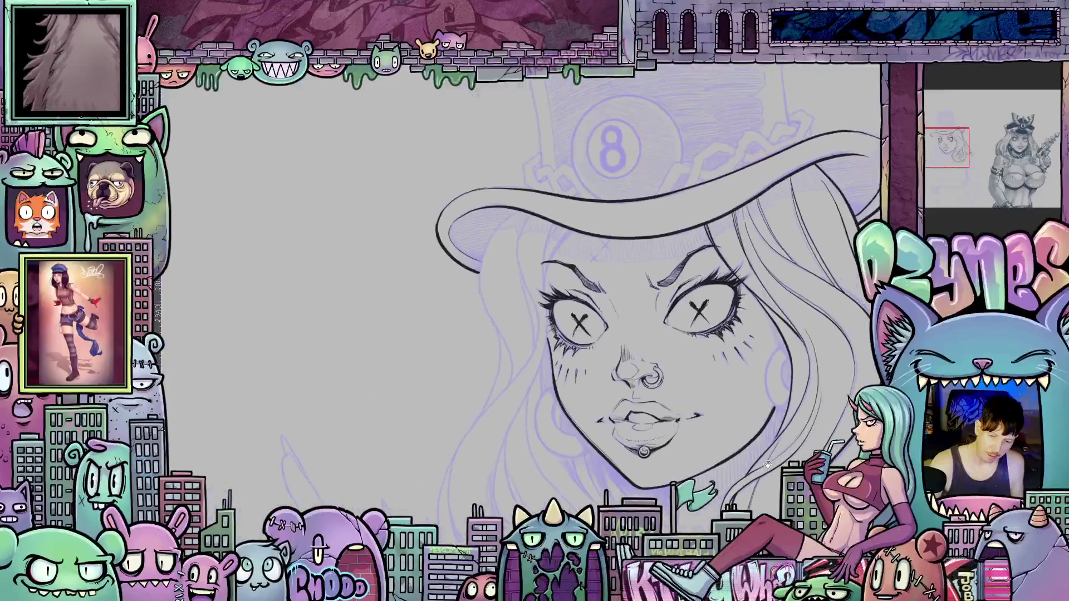
{"action": "scroll", "coordinate": [624, 402], "scroll_direction": "up", "scroll_amount": 2}
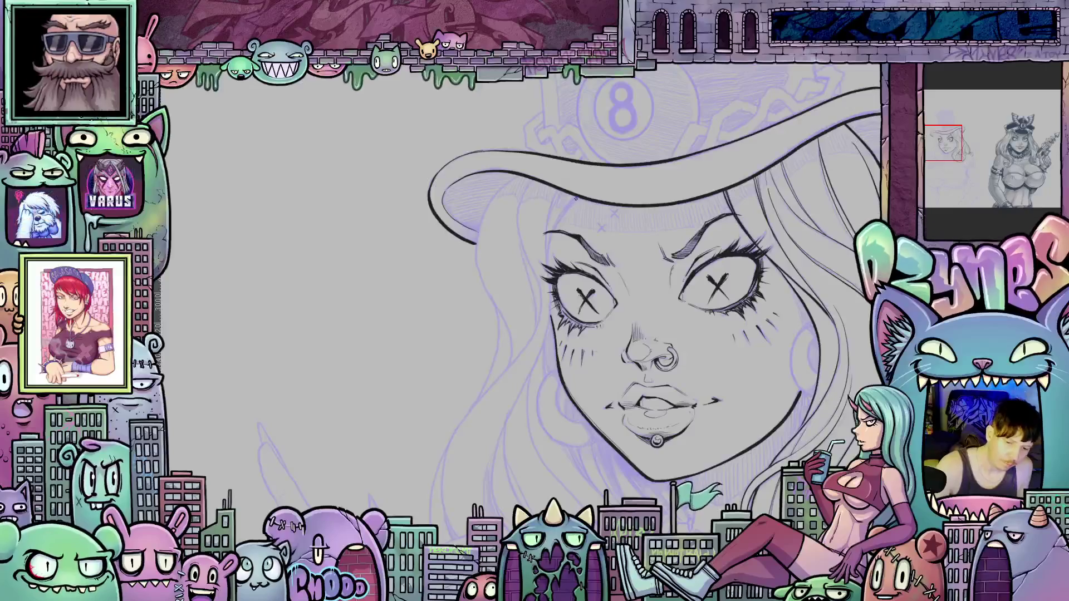
Ink a short hair stroke and extend the jaw outline down and to the left.
{"action": "left_click_drag", "start_coordinate": [563, 213], "coordinate": [555, 229]}
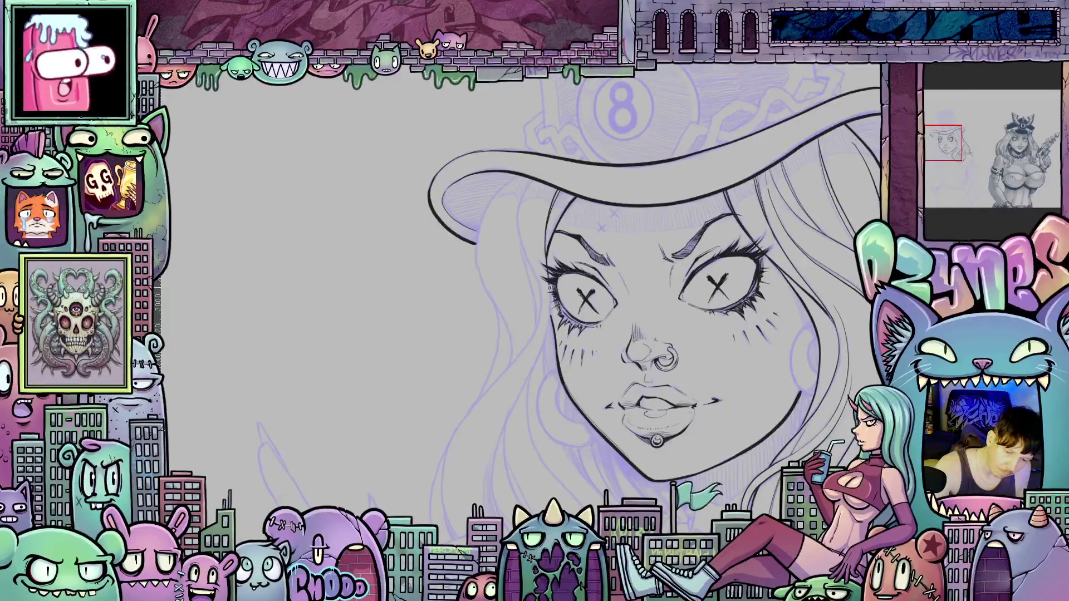
{"action": "left_click_drag", "start_coordinate": [533, 367], "coordinate": [516, 397]}
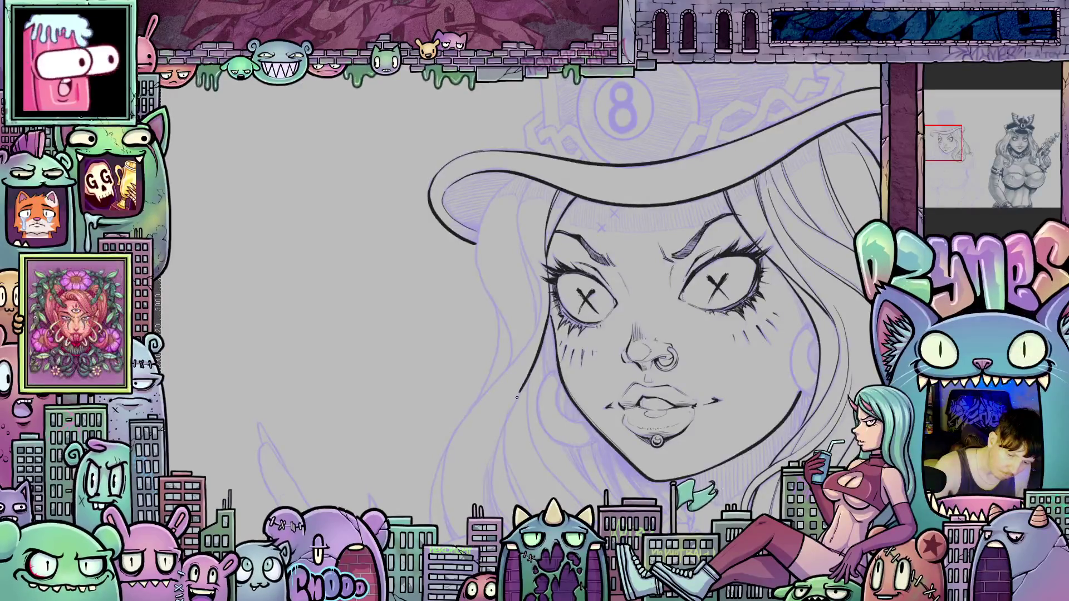
{"action": "mouse_move", "coordinate": [764, 488]}
{"action": "left_mouse_down"}
{"action": "mouse_move", "coordinate": [747, 557]}
{"action": "mouse_move", "coordinate": [752, 355]}
{"action": "mouse_move", "coordinate": [743, 373]}
{"action": "mouse_move", "coordinate": [764, 405]}
{"action": "mouse_move", "coordinate": [575, 276]}
{"action": "left_mouse_up"}
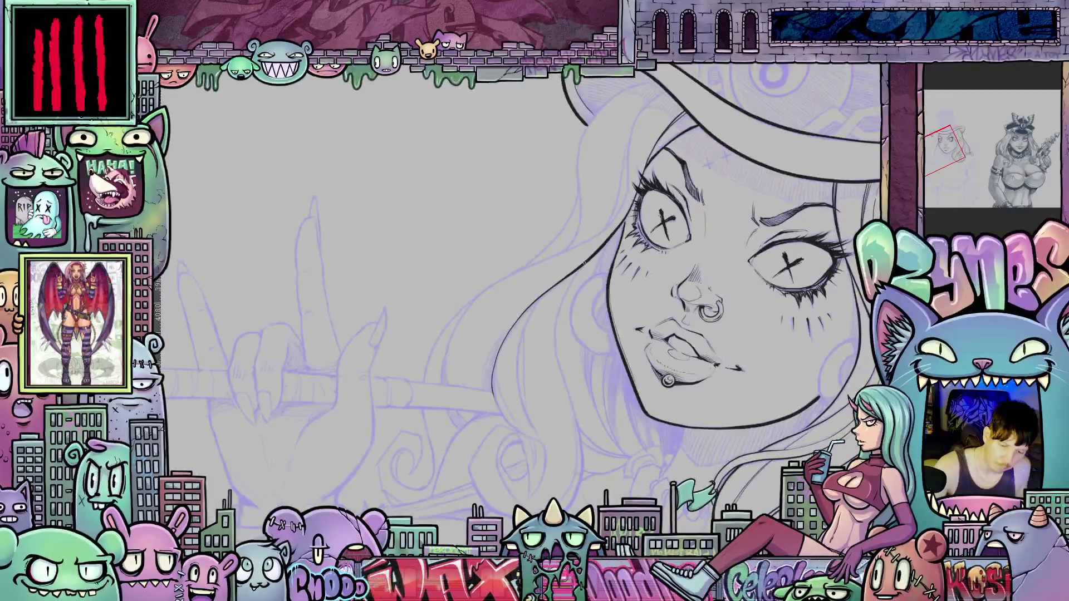
Ink short hair strokes and a strand beside the neck, straightening the view onto the lower face.
{"action": "left_click_drag", "start_coordinate": [554, 334], "coordinate": [574, 413]}
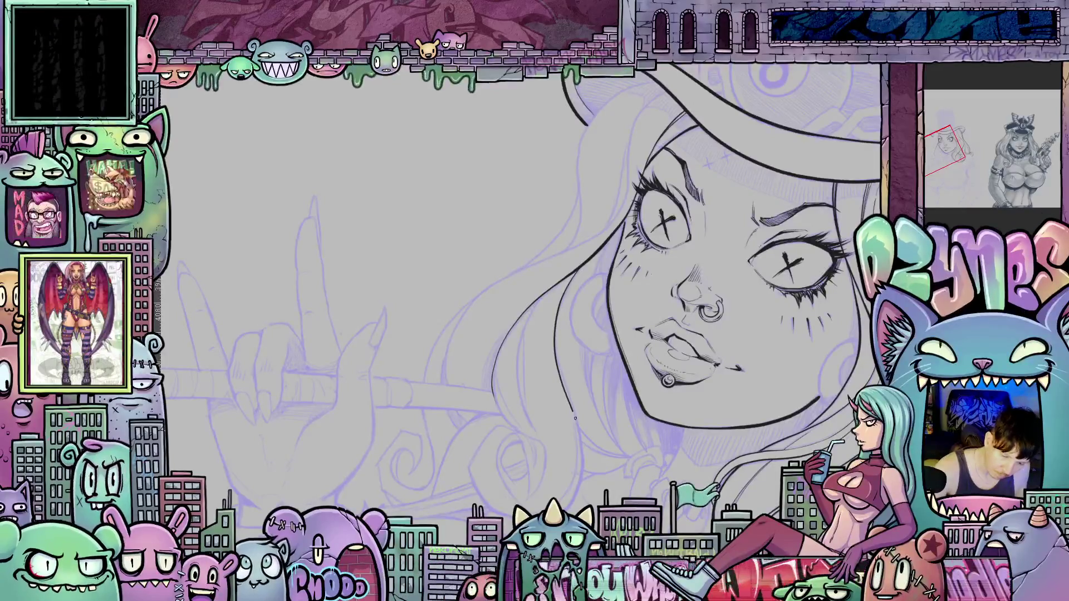
{"action": "left_click_drag", "start_coordinate": [557, 356], "coordinate": [564, 307]}
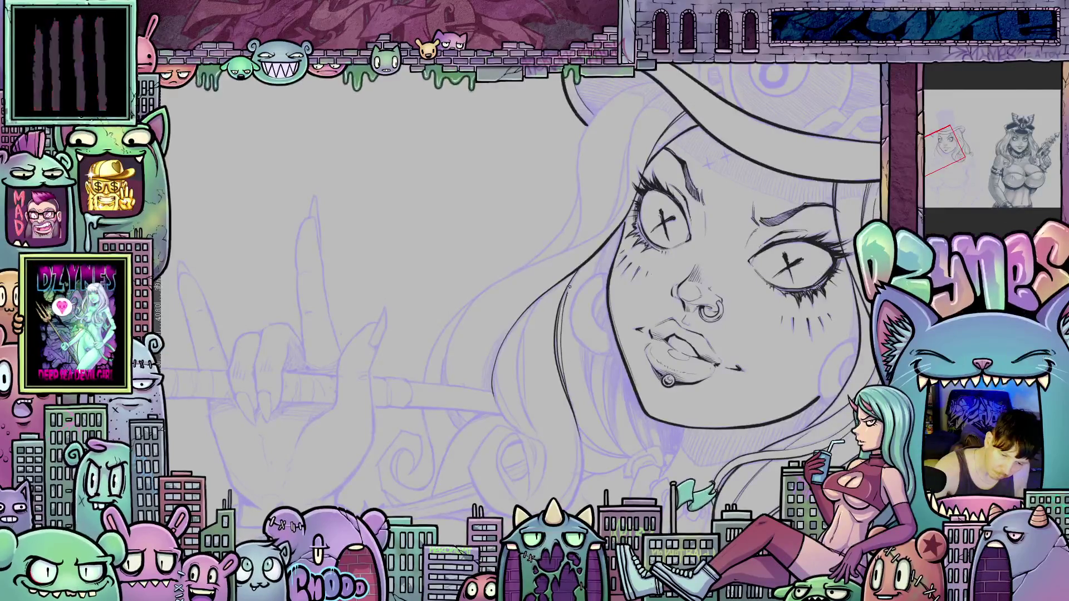
{"action": "left_click_drag", "start_coordinate": [611, 276], "coordinate": [598, 300]}
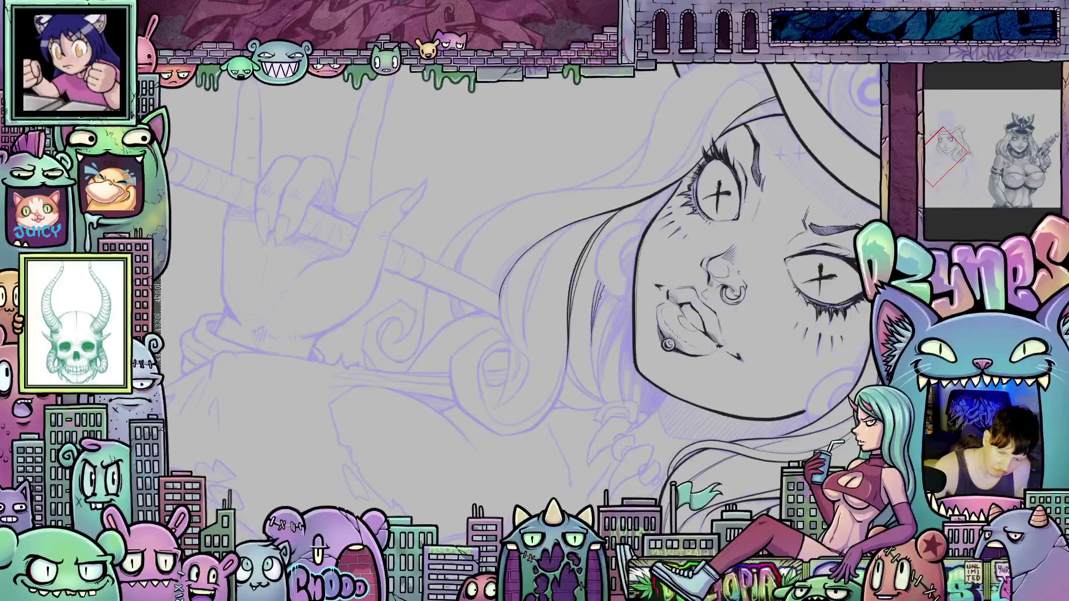
{"action": "left_click_drag", "start_coordinate": [590, 348], "coordinate": [598, 386]}
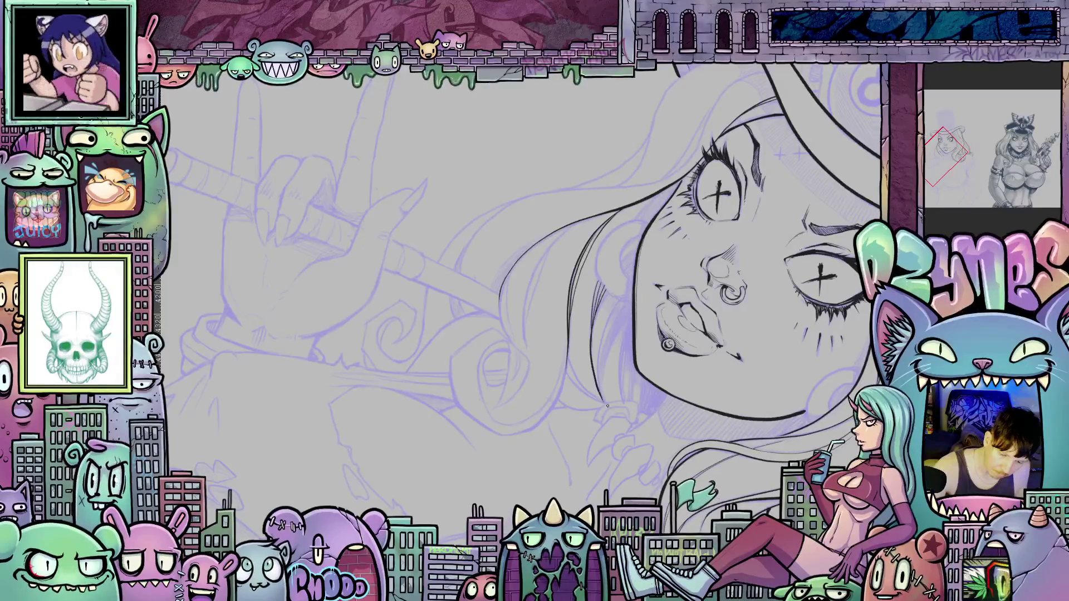
{"action": "mouse_move", "coordinate": [617, 309]}
{"action": "left_mouse_down"}
{"action": "mouse_move", "coordinate": [634, 320]}
{"action": "mouse_move", "coordinate": [614, 367]}
{"action": "left_mouse_up"}
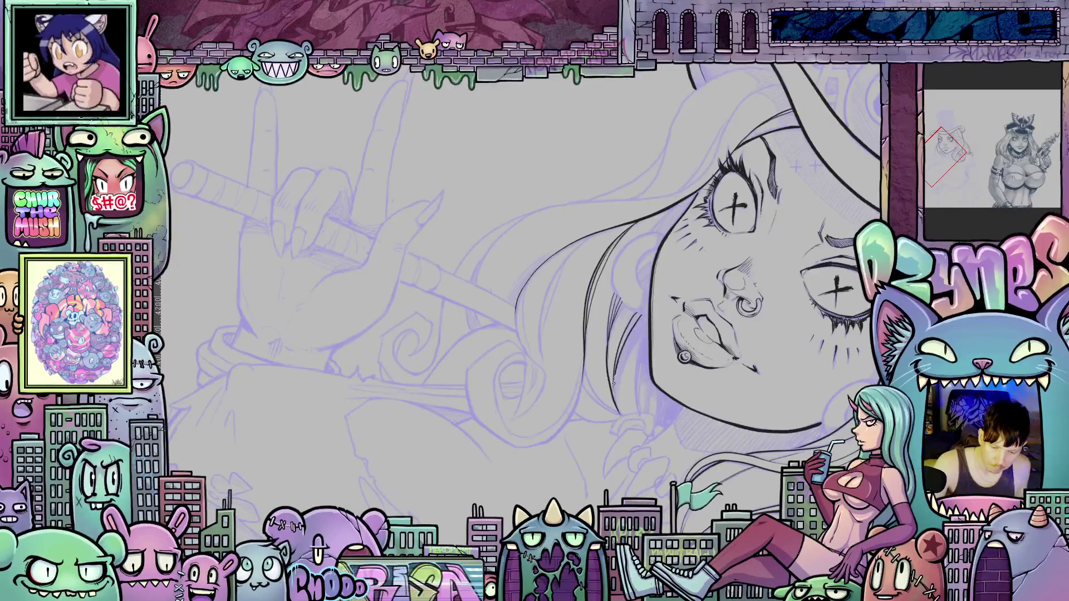
{"action": "left_click_drag", "start_coordinate": [648, 322], "coordinate": [620, 378]}
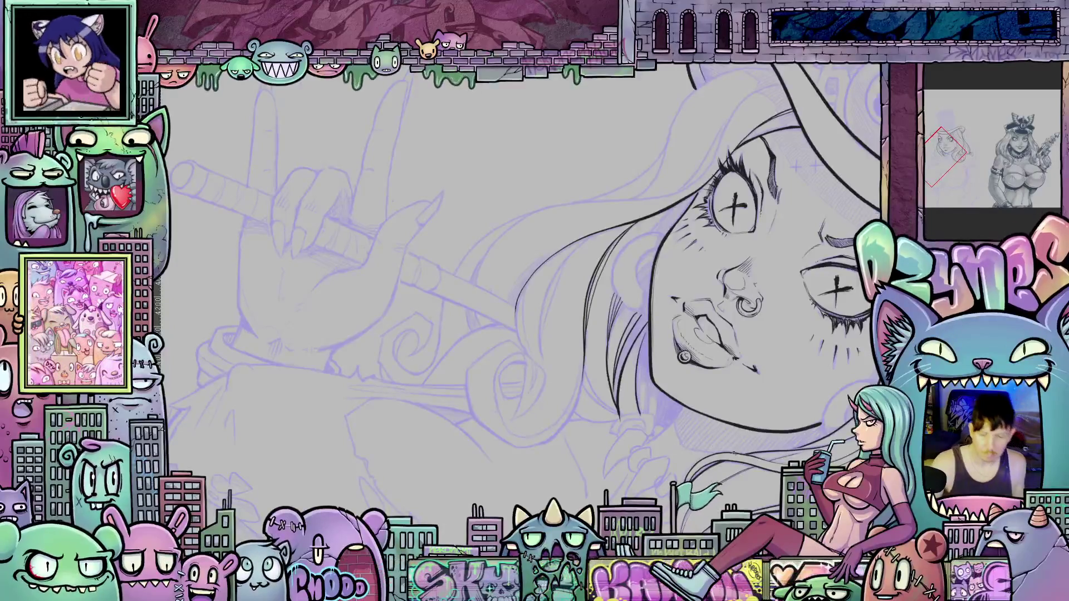
{"action": "mouse_move", "coordinate": [668, 447]}
{"action": "left_mouse_down"}
{"action": "mouse_move", "coordinate": [754, 334]}
{"action": "mouse_move", "coordinate": [786, 379]}
{"action": "mouse_move", "coordinate": [745, 363]}
{"action": "mouse_move", "coordinate": [699, 365]}
{"action": "mouse_move", "coordinate": [687, 385]}
{"action": "mouse_move", "coordinate": [702, 436]}
{"action": "left_mouse_up"}
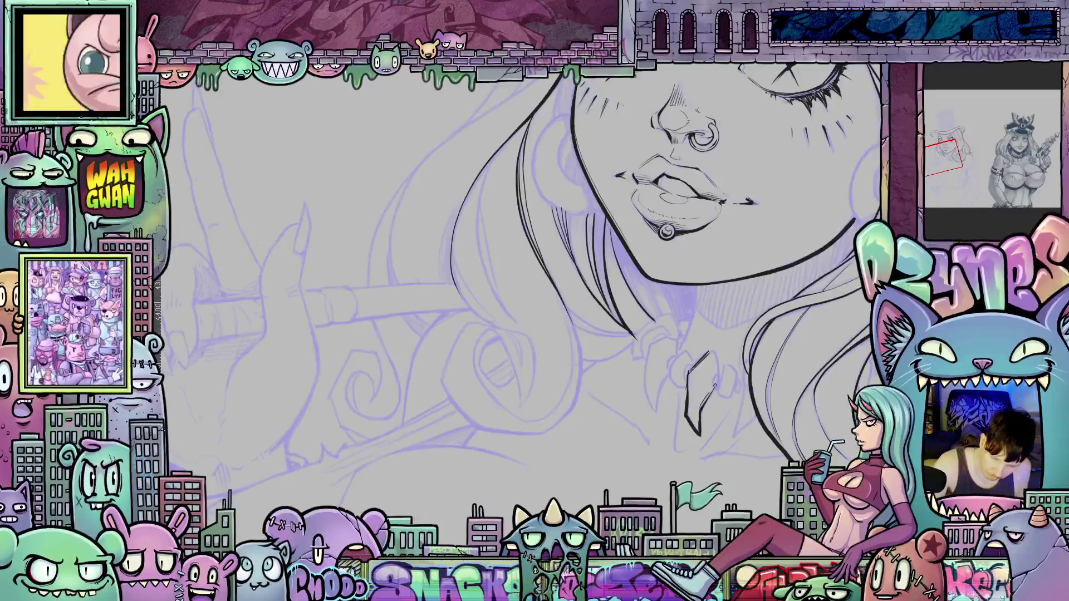
Ink a short mark, a pendant's left edge and a connecting stroke for the claws under the chin.
{"action": "left_click_drag", "start_coordinate": [715, 377], "coordinate": [712, 389]}
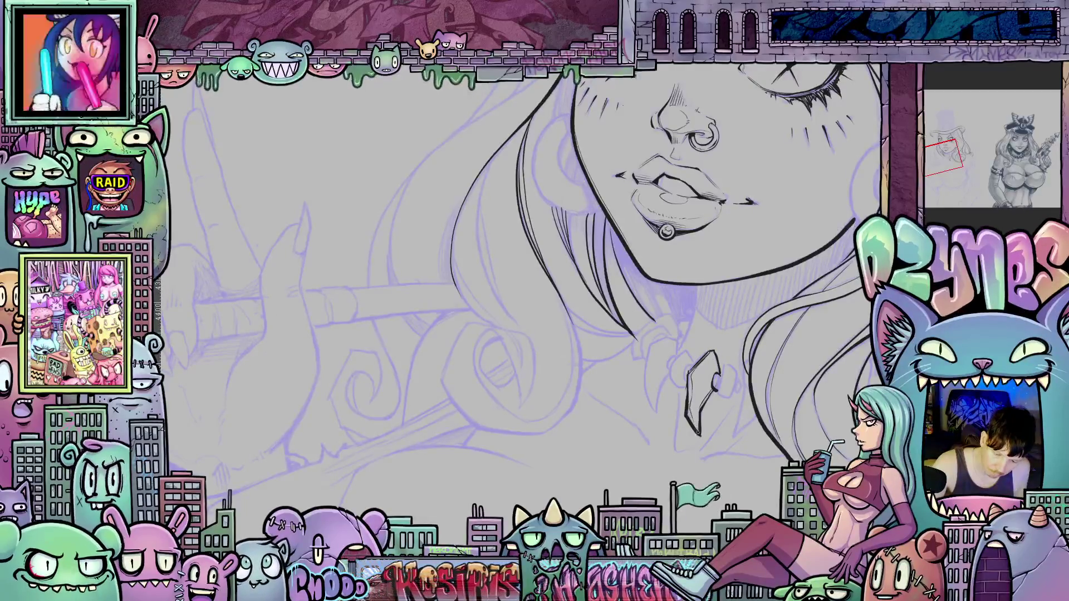
{"action": "left_click_drag", "start_coordinate": [711, 447], "coordinate": [640, 349]}
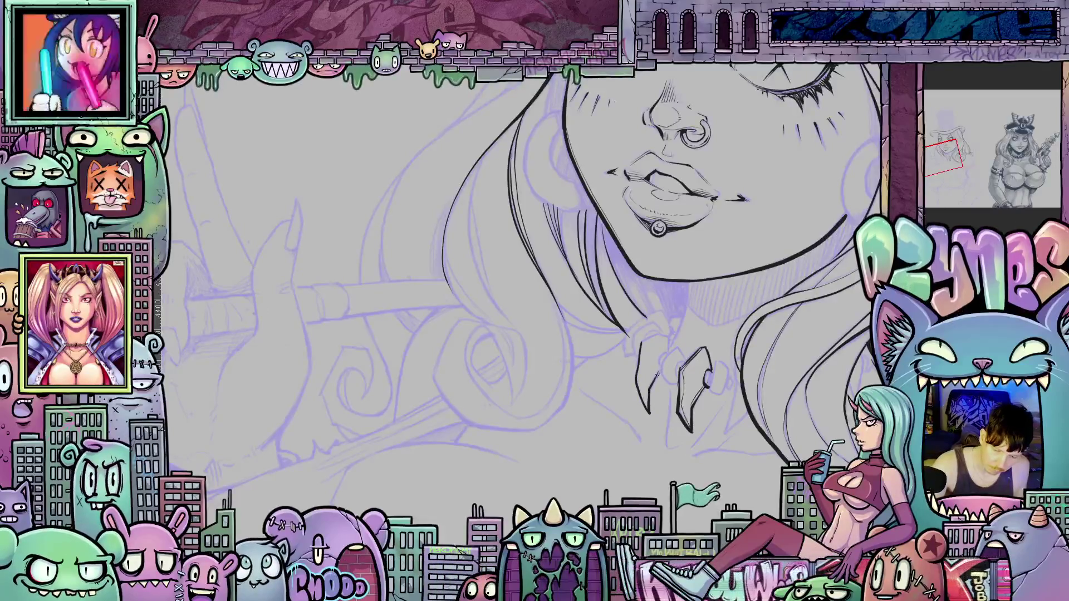
{"action": "left_click_drag", "start_coordinate": [642, 349], "coordinate": [639, 383]}
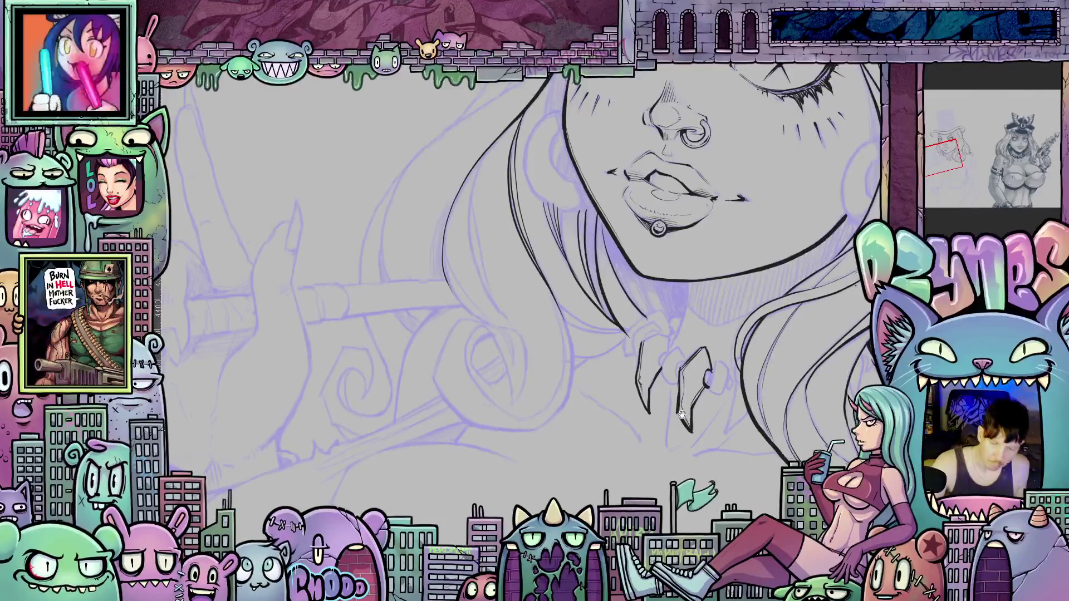
{"action": "left_click_drag", "start_coordinate": [682, 415], "coordinate": [680, 436]}
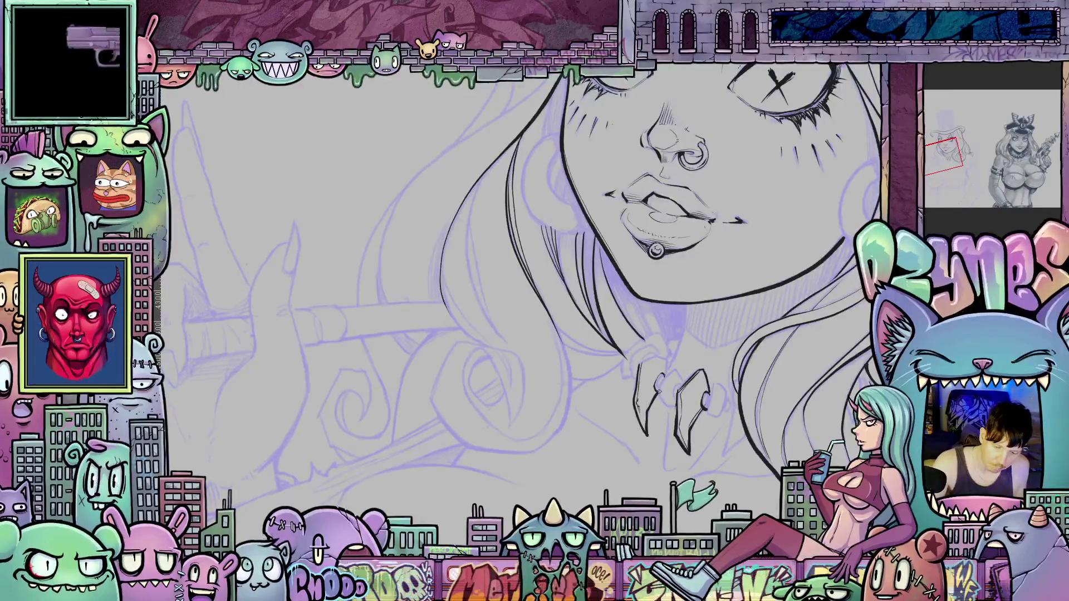
{"action": "left_click_drag", "start_coordinate": [660, 374], "coordinate": [680, 404]}
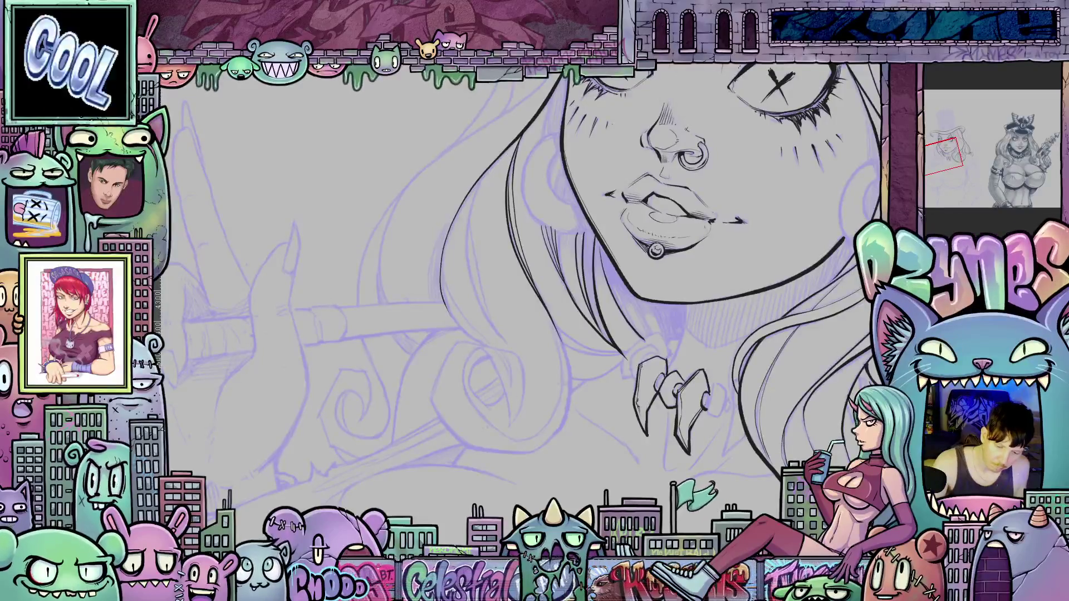
Ink a line down from the claw tip and a short vertical stroke on the necklace.
{"action": "mouse_move", "coordinate": [714, 402]}
{"action": "left_mouse_down"}
{"action": "mouse_move", "coordinate": [628, 394]}
{"action": "mouse_move", "coordinate": [637, 411]}
{"action": "mouse_move", "coordinate": [626, 408]}
{"action": "left_mouse_up"}
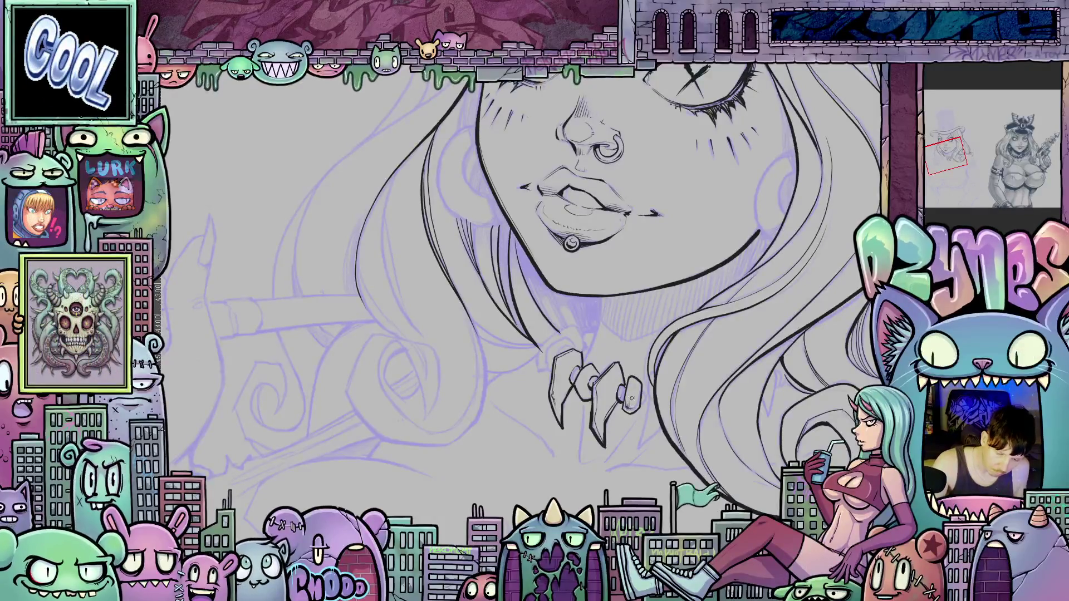
{"action": "left_click_drag", "start_coordinate": [636, 399], "coordinate": [627, 387]}
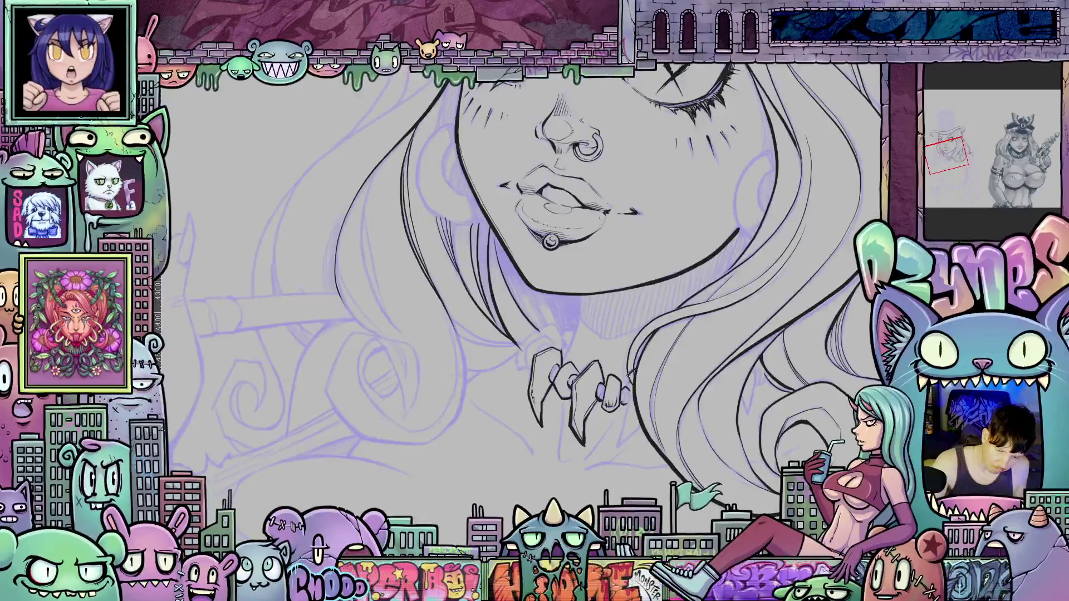
{"action": "left_click_drag", "start_coordinate": [630, 401], "coordinate": [619, 447]}
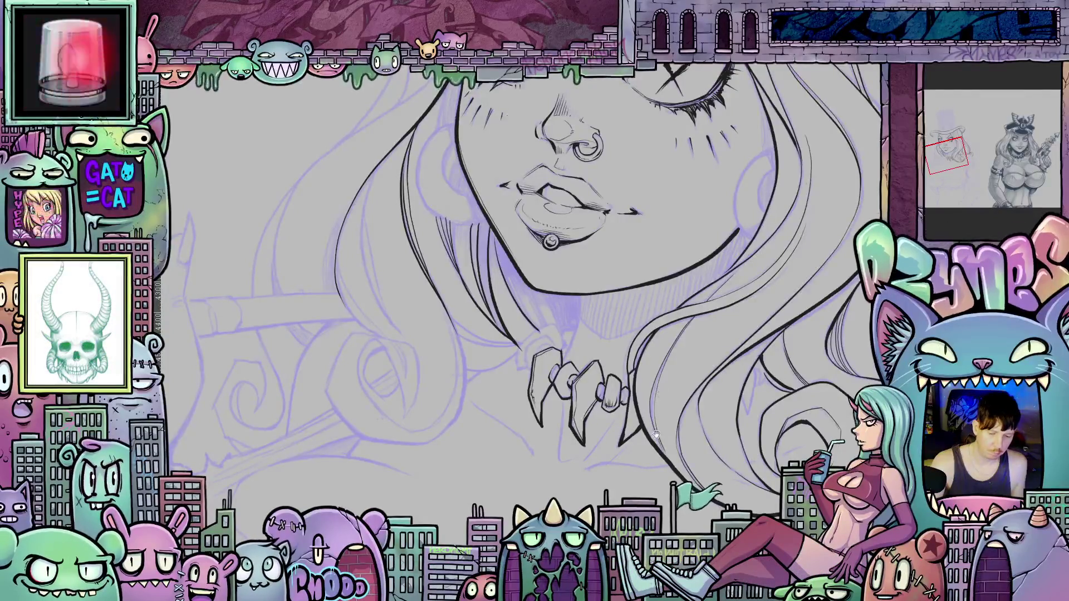
{"action": "mouse_move", "coordinate": [660, 387]}
{"action": "left_mouse_down"}
{"action": "mouse_move", "coordinate": [682, 442]}
{"action": "mouse_move", "coordinate": [646, 402]}
{"action": "left_mouse_up"}
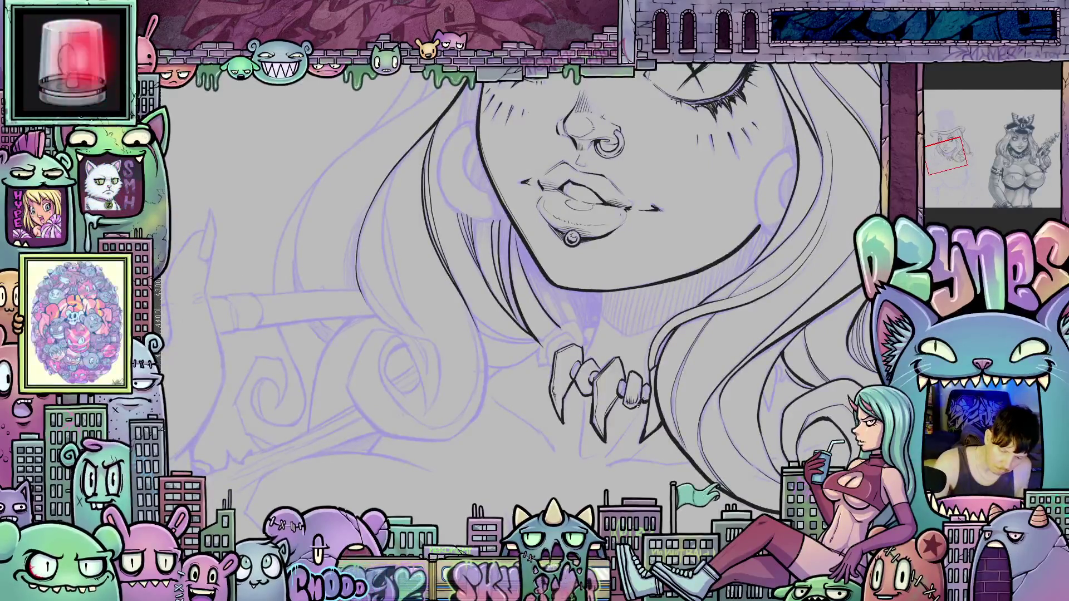
{"action": "left_click_drag", "start_coordinate": [622, 397], "coordinate": [636, 426]}
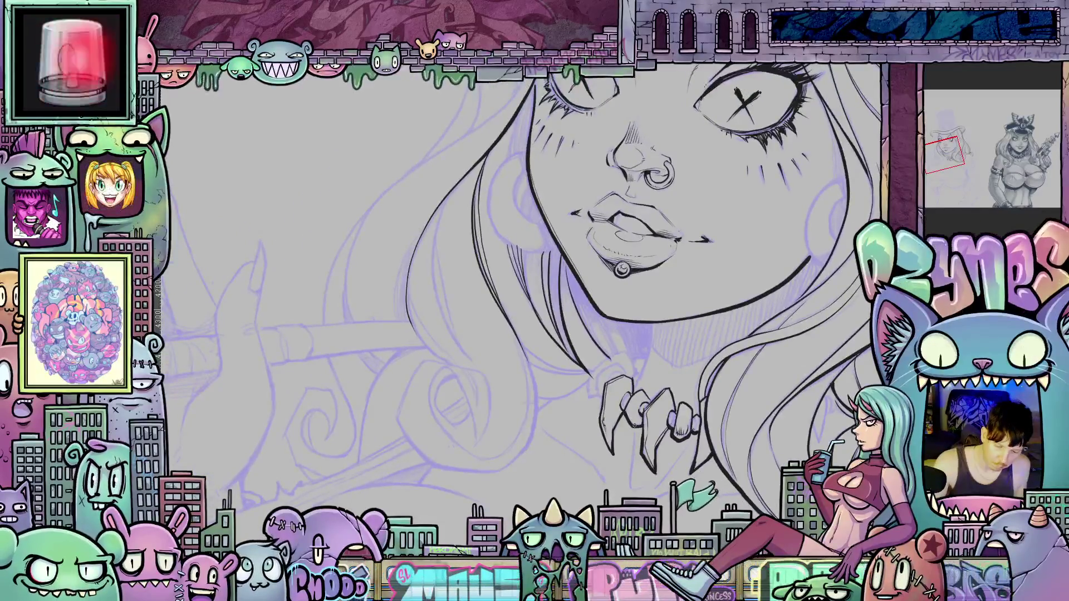
{"action": "mouse_move", "coordinate": [672, 461]}
{"action": "left_mouse_down"}
{"action": "mouse_move", "coordinate": [630, 489]}
{"action": "mouse_move", "coordinate": [629, 472]}
{"action": "left_mouse_up"}
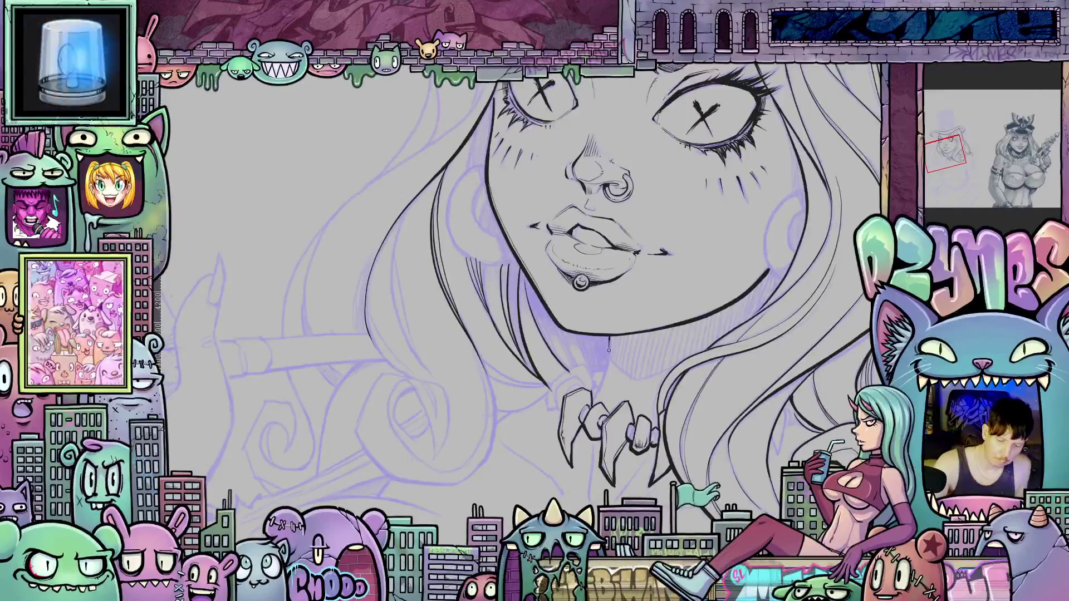
{"action": "left_click_drag", "start_coordinate": [607, 349], "coordinate": [603, 389]}
Check the finished reference drawing, then ink part of the ear outline.
{"action": "left_click_drag", "start_coordinate": [1014, 164], "coordinate": [1017, 159]}
{"action": "left_click", "coordinate": [1017, 159]}
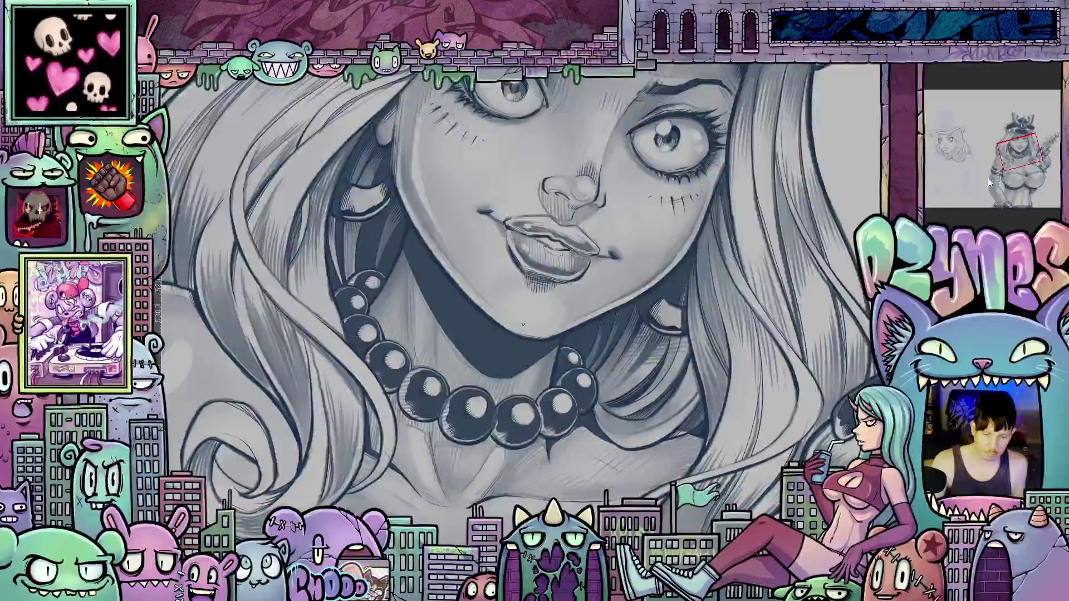
{"action": "left_click", "coordinate": [948, 152]}
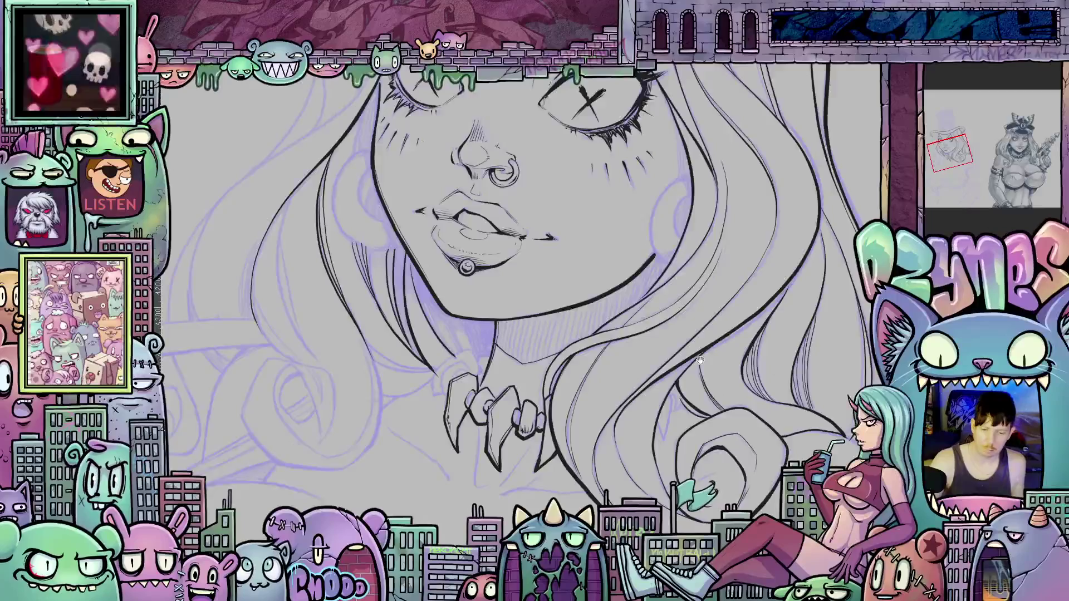
{"action": "scroll", "coordinate": [654, 251], "scroll_direction": "up", "scroll_amount": 3}
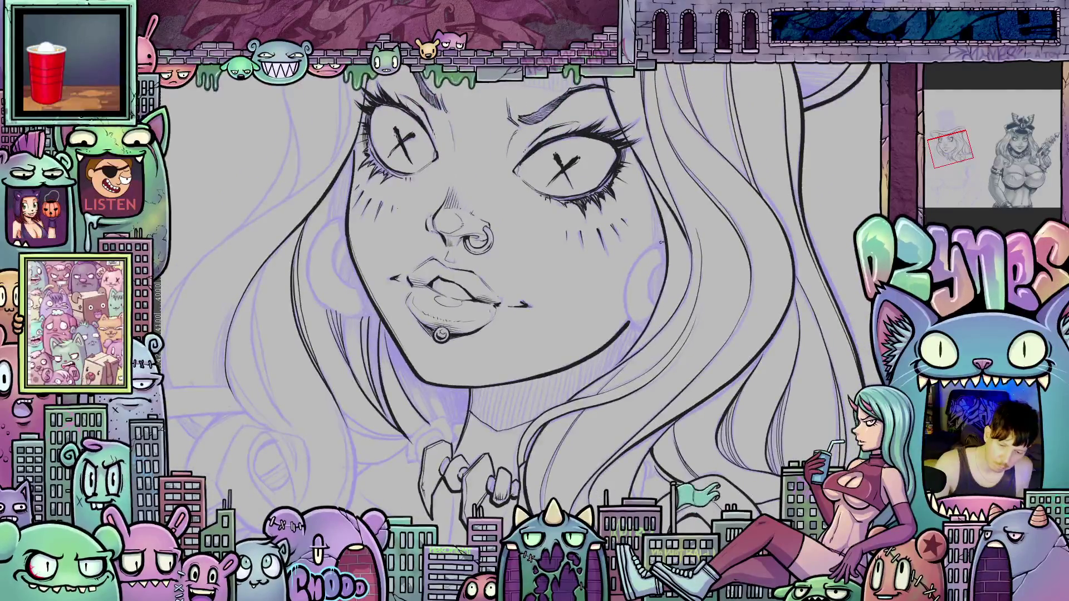
{"action": "left_click_drag", "start_coordinate": [629, 273], "coordinate": [626, 287]}
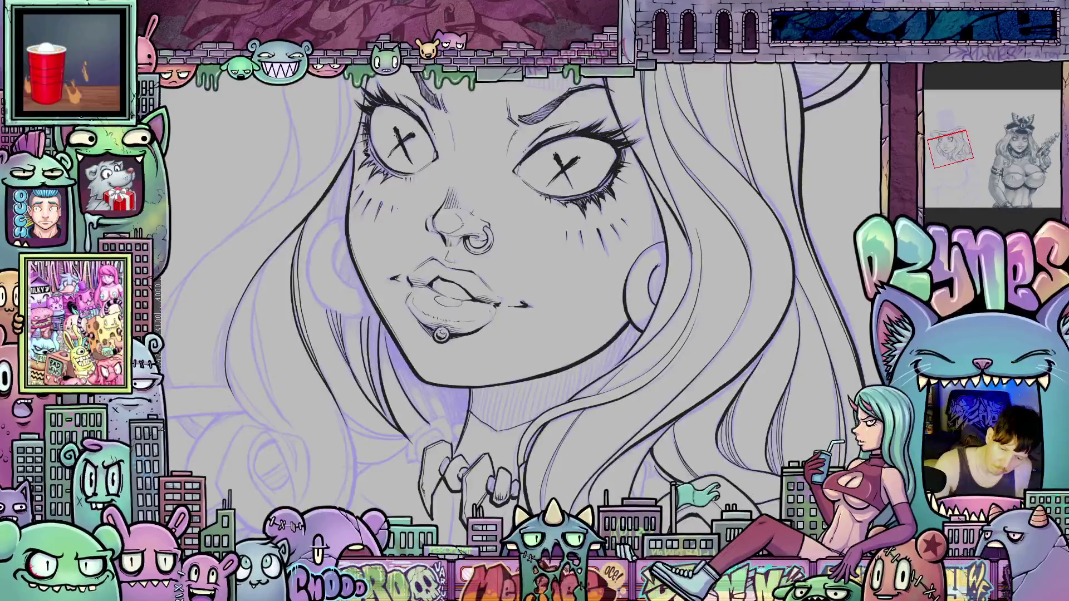
{"action": "left_click_drag", "start_coordinate": [670, 277], "coordinate": [664, 330]}
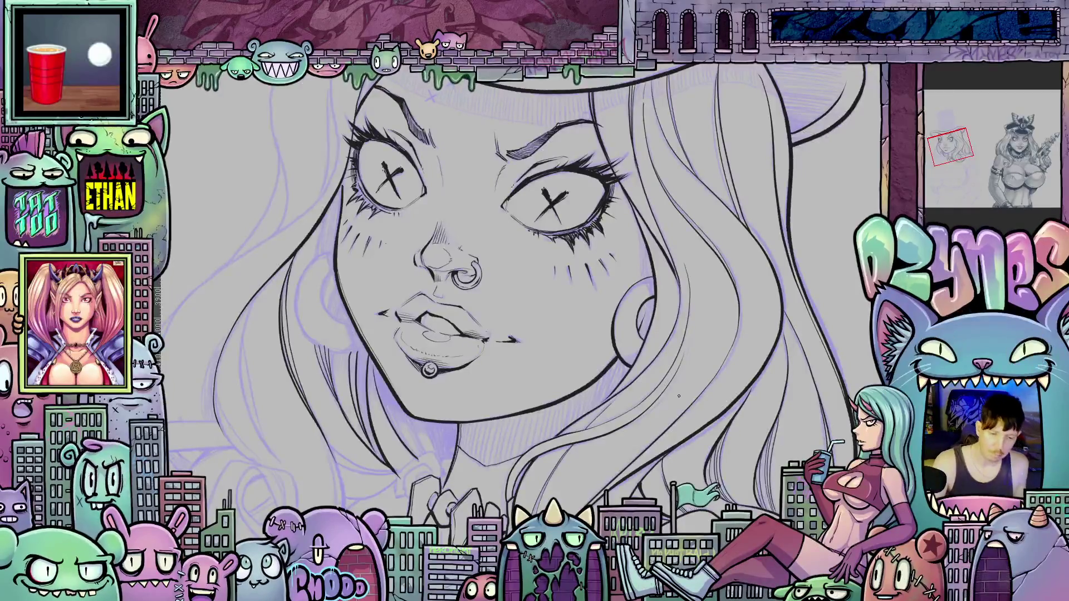
{"action": "left_click_drag", "start_coordinate": [663, 384], "coordinate": [643, 355]}
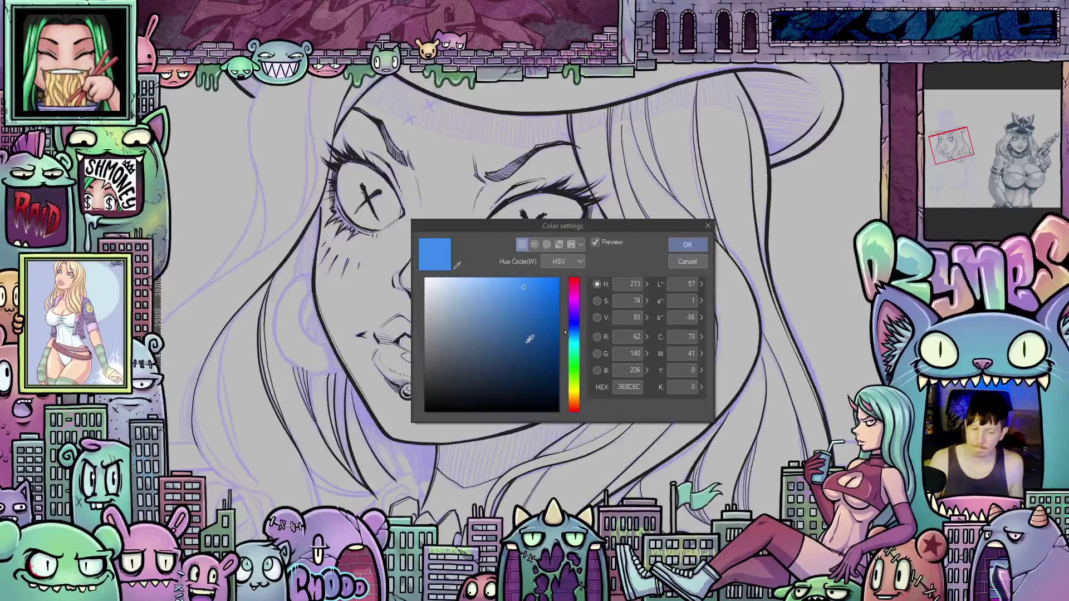
Set the working colour to dark navy blue HEX 092241.
{"action": "left_click", "coordinate": [538, 374]}
{"action": "left_click", "coordinate": [539, 378]}
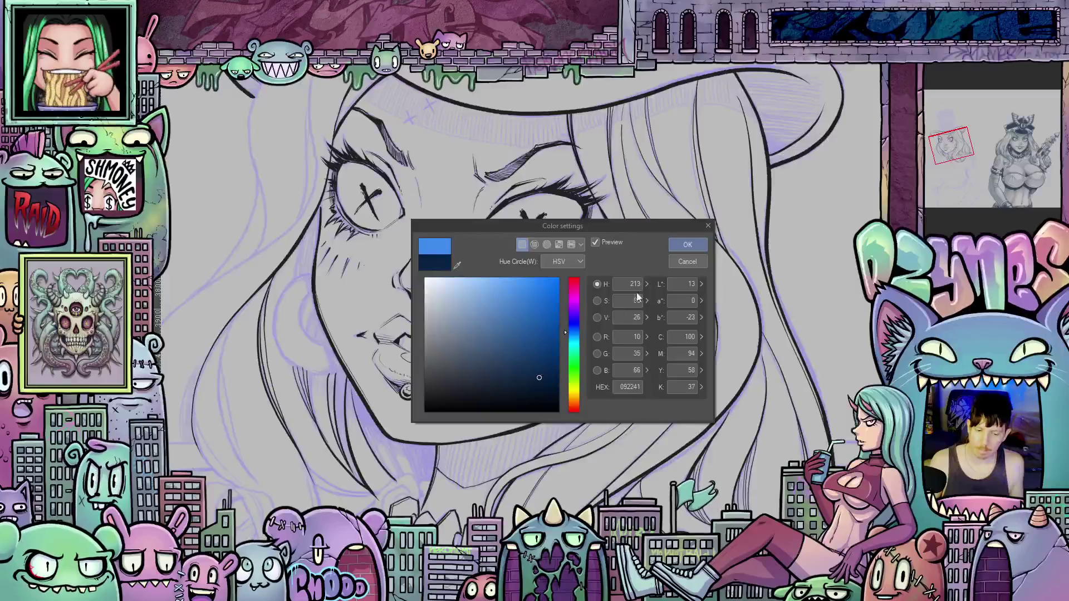
{"action": "left_click", "coordinate": [682, 246]}
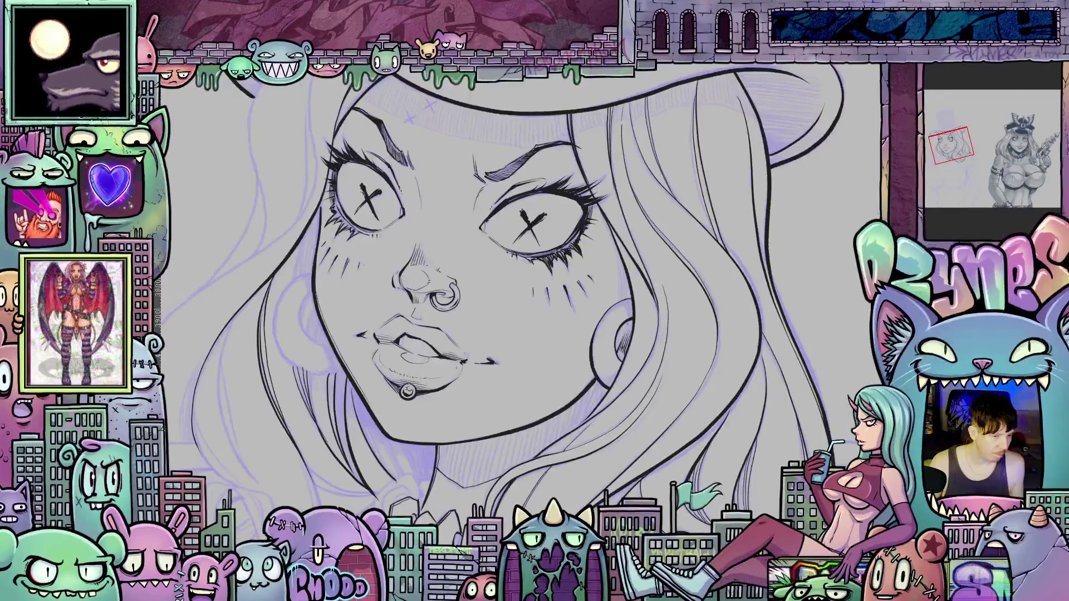
Test navy fills on the background and neck band, undoing both.
{"action": "left_click", "coordinate": [567, 424]}
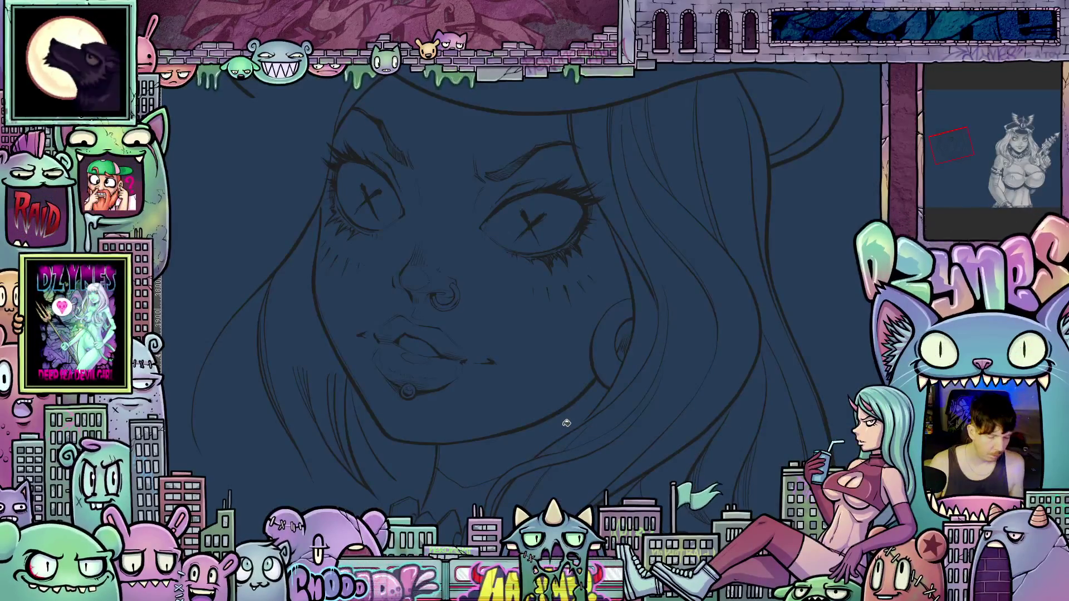
{"action": "key", "text": "ctrl+z"}
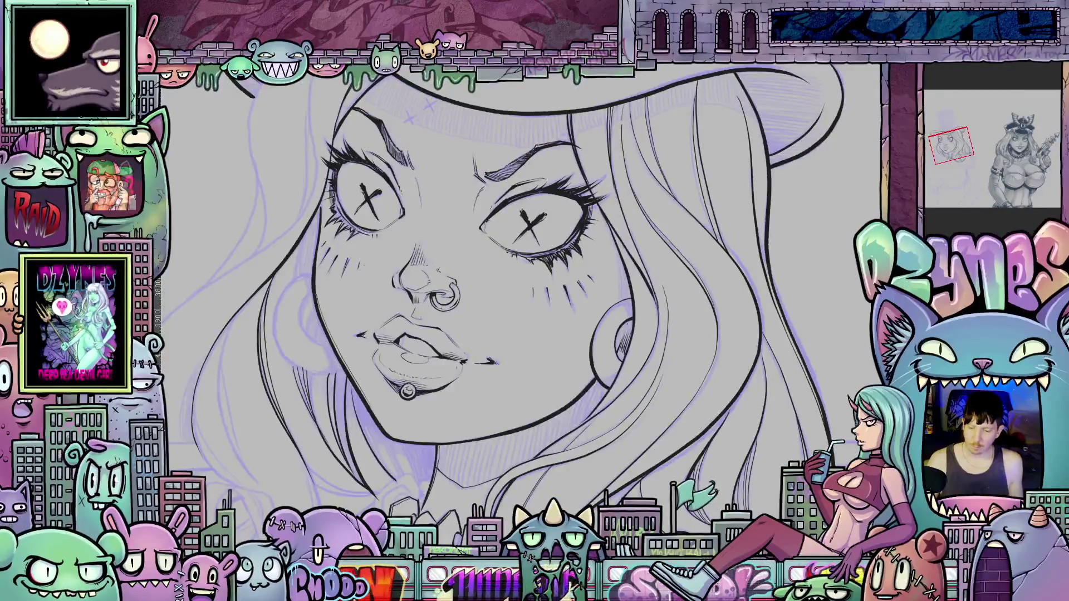
{"action": "left_click", "coordinate": [554, 432]}
{"action": "key", "text": "ctrl+z"}
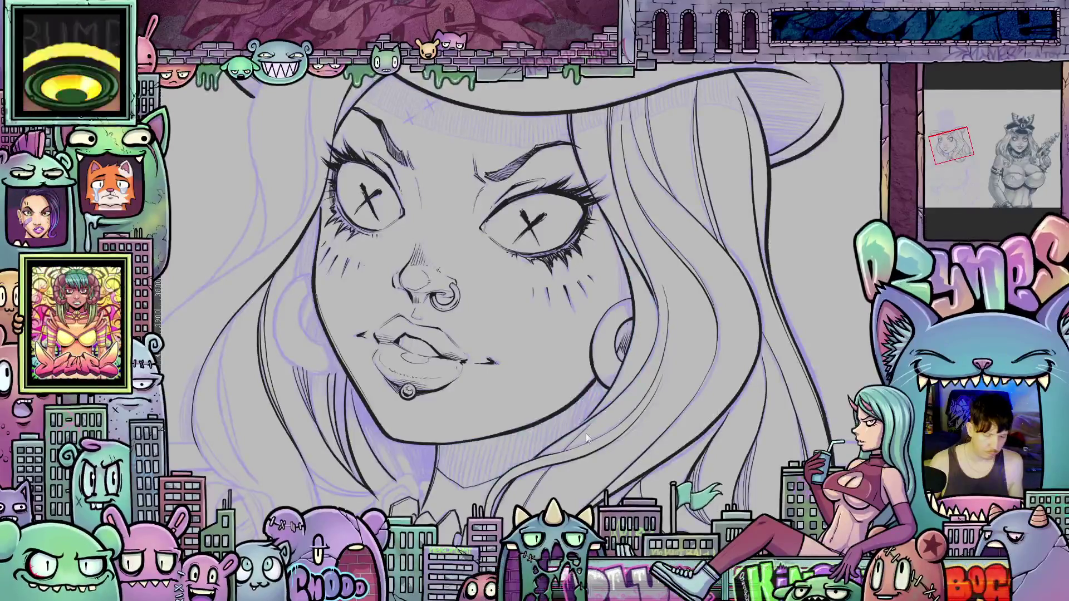
{"action": "scroll", "coordinate": [573, 433], "scroll_direction": "up", "scroll_amount": 2}
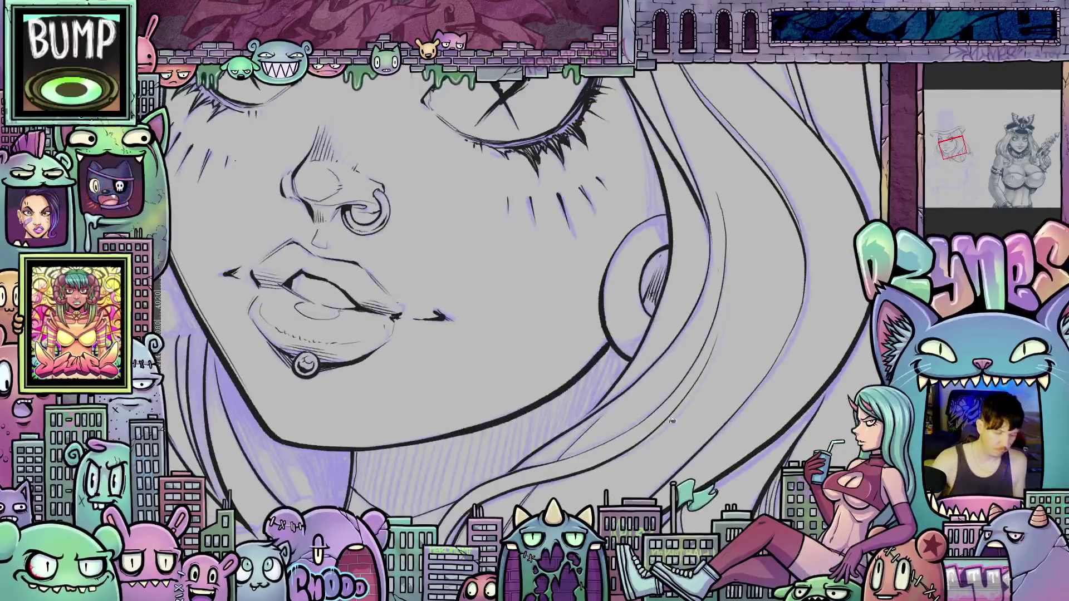
Fill the gap beside the jaw with navy and compare the face with the reference.
{"action": "left_click_drag", "start_coordinate": [710, 437], "coordinate": [624, 330]}
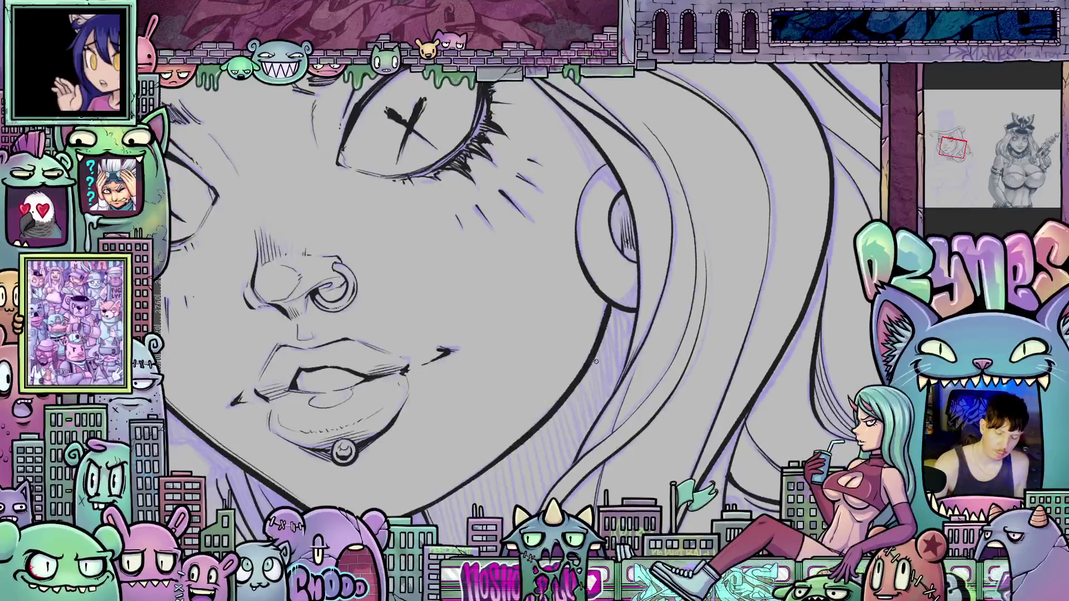
{"action": "left_click", "coordinate": [613, 366]}
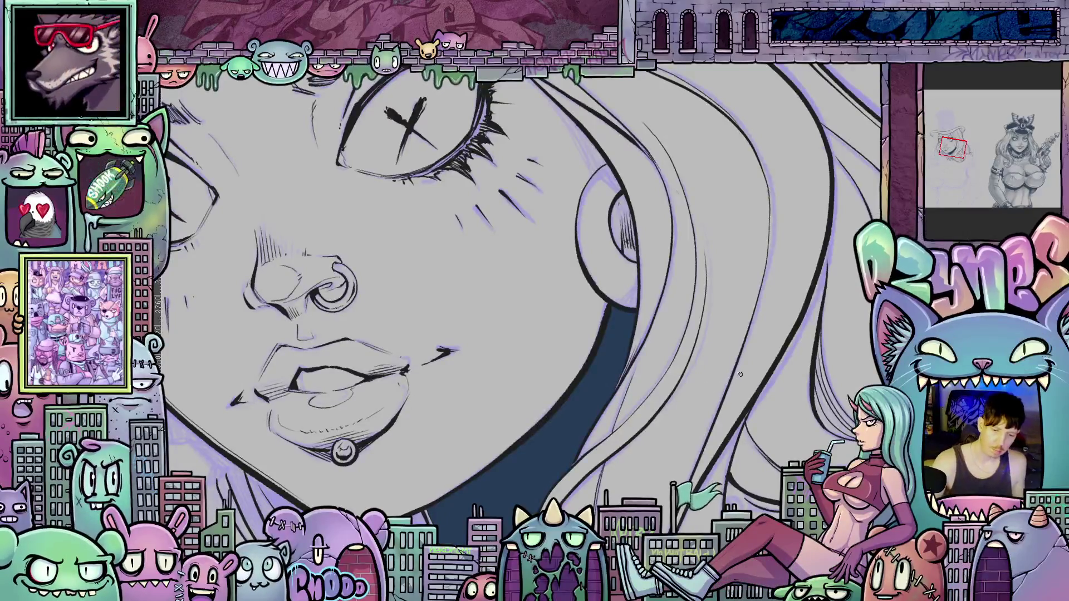
{"action": "mouse_move", "coordinate": [754, 381]}
{"action": "left_mouse_down"}
{"action": "mouse_move", "coordinate": [720, 485]}
{"action": "mouse_move", "coordinate": [782, 407]}
{"action": "mouse_move", "coordinate": [543, 424]}
{"action": "left_mouse_up"}
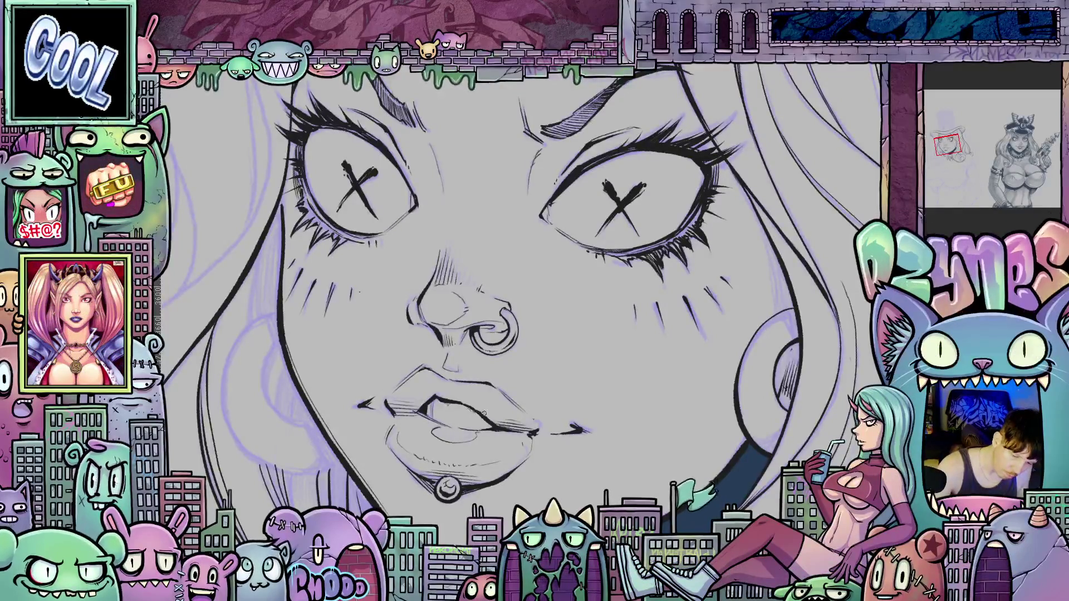
{"action": "mouse_move", "coordinate": [669, 374]}
{"action": "left_mouse_down"}
{"action": "mouse_move", "coordinate": [746, 358]}
{"action": "mouse_move", "coordinate": [688, 373]}
{"action": "left_mouse_up"}
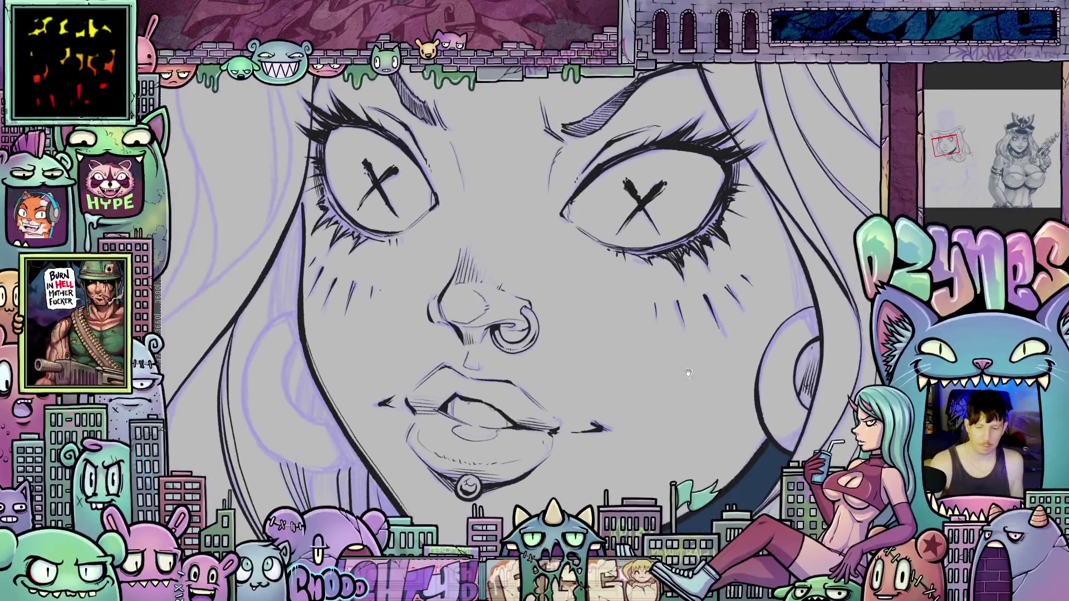
{"action": "left_click", "coordinate": [1021, 149]}
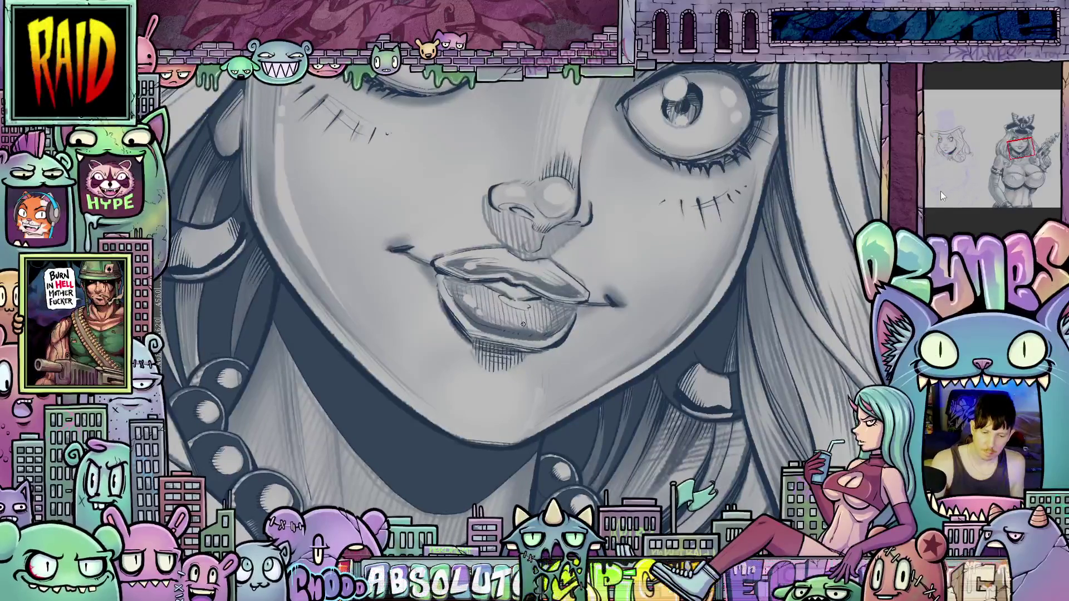
{"action": "left_click", "coordinate": [945, 148]}
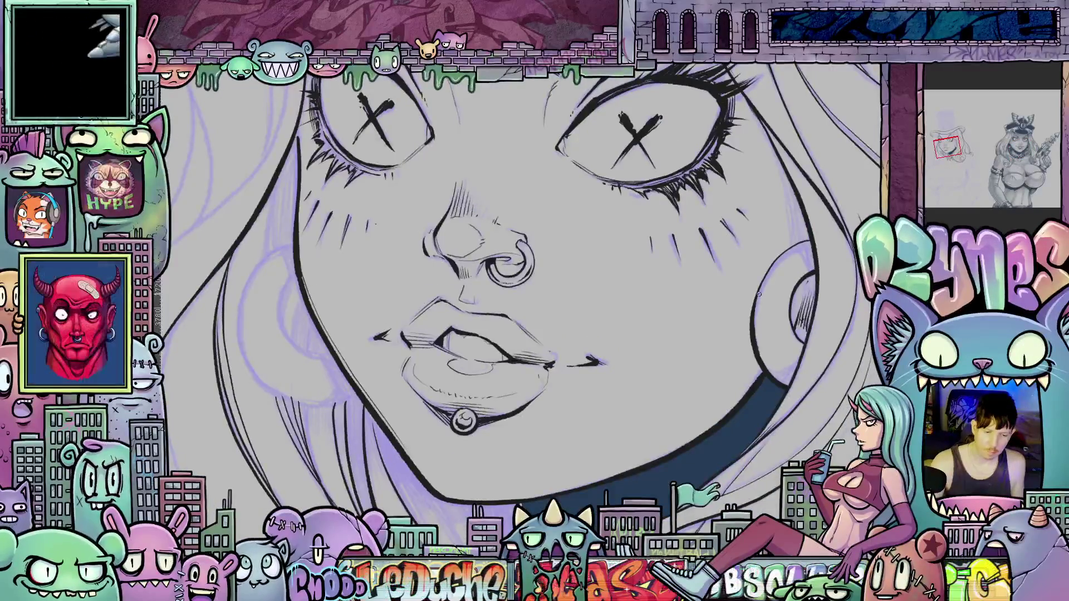
{"action": "scroll", "coordinate": [579, 391], "scroll_direction": "down", "scroll_amount": 3}
Reframe the view on the face and ink an inner arc on the hoop earring.
{"action": "scroll", "coordinate": [579, 392], "scroll_direction": "down", "scroll_amount": 2}
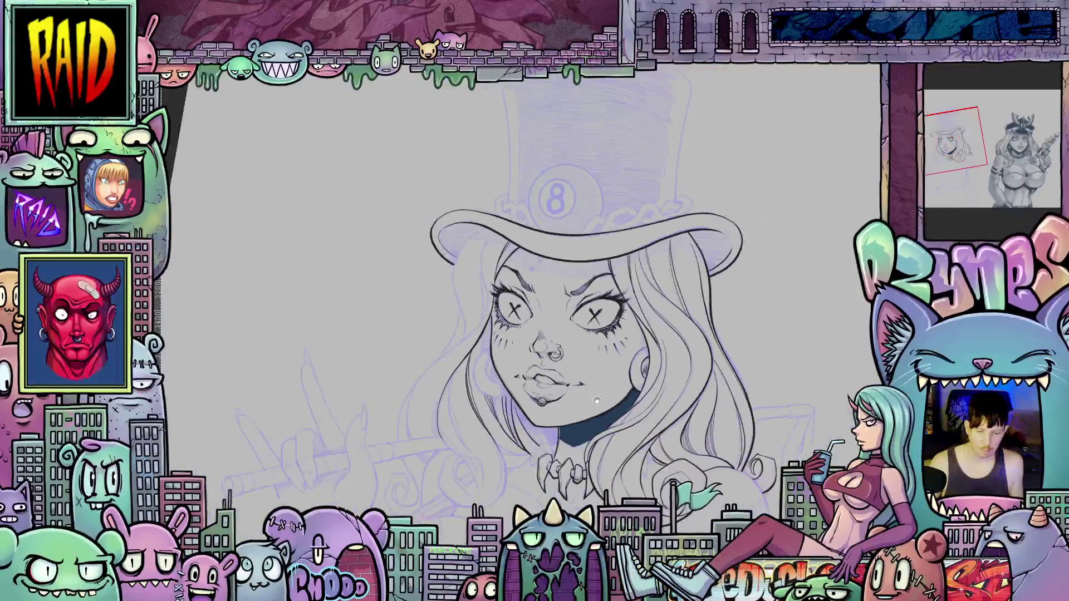
{"action": "mouse_move", "coordinate": [579, 391]}
{"action": "left_mouse_down"}
{"action": "mouse_move", "coordinate": [556, 435]}
{"action": "mouse_move", "coordinate": [592, 377]}
{"action": "mouse_move", "coordinate": [577, 406]}
{"action": "left_mouse_up"}
{"action": "scroll", "coordinate": [592, 377], "scroll_direction": "up", "scroll_amount": 4}
{"action": "scroll", "coordinate": [579, 410], "scroll_direction": "up", "scroll_amount": 1}
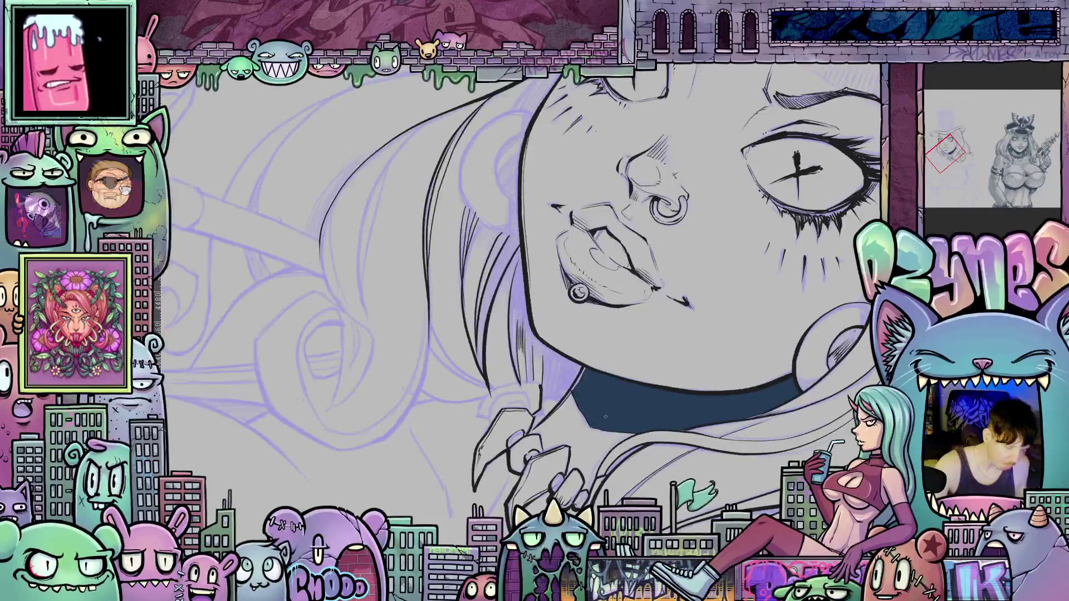
{"action": "left_click_drag", "start_coordinate": [539, 386], "coordinate": [586, 343]}
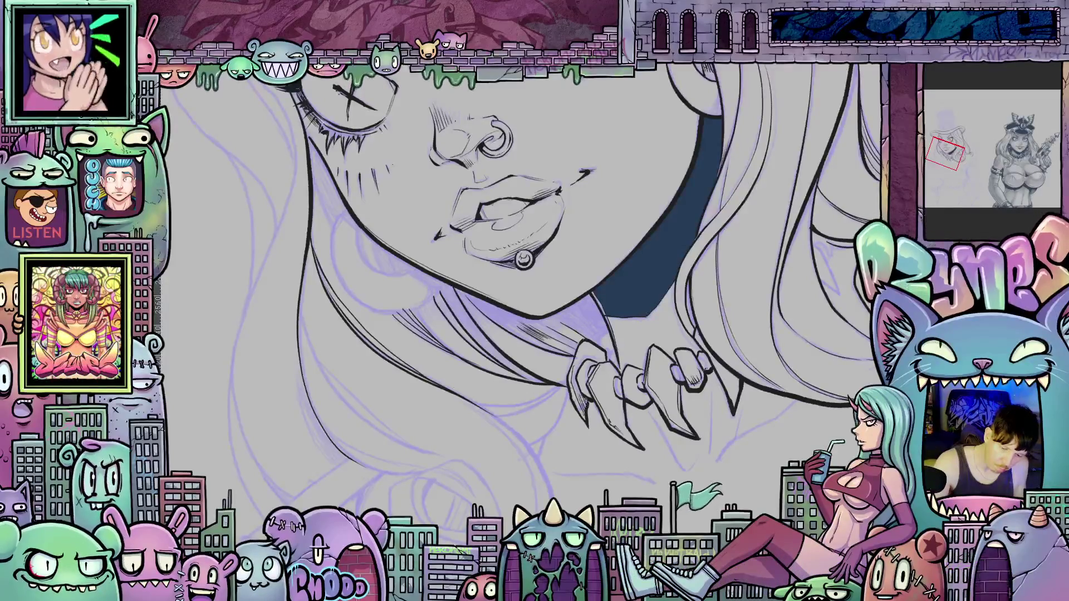
{"action": "mouse_move", "coordinate": [523, 279]}
{"action": "left_mouse_down"}
{"action": "mouse_move", "coordinate": [512, 262]}
{"action": "mouse_move", "coordinate": [535, 253]}
{"action": "mouse_move", "coordinate": [523, 239]}
{"action": "mouse_move", "coordinate": [590, 240]}
{"action": "mouse_move", "coordinate": [572, 342]}
{"action": "left_mouse_up"}
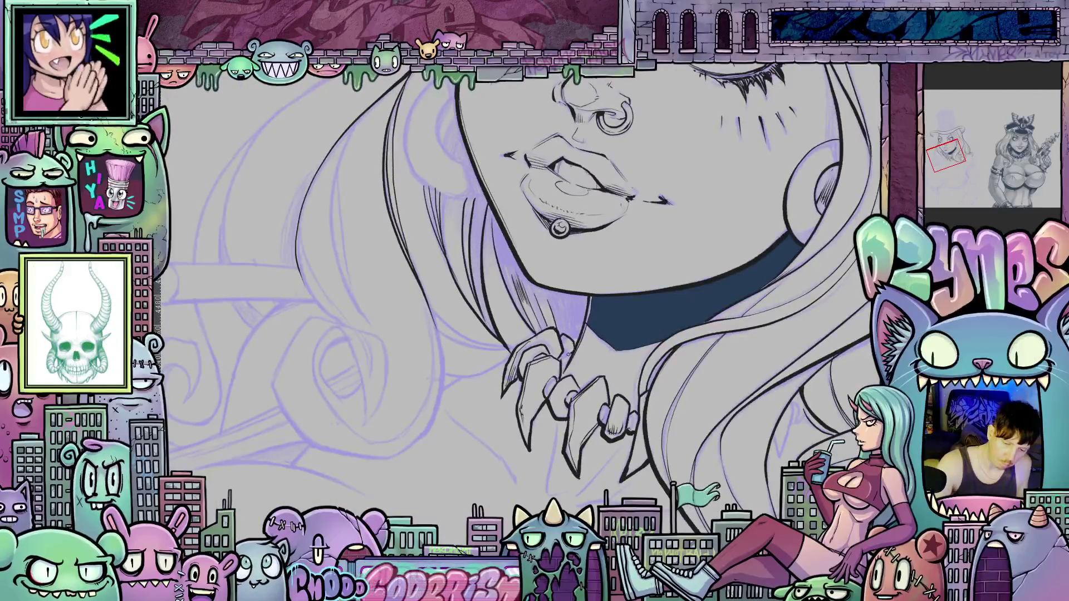
{"action": "mouse_move", "coordinate": [600, 390]}
{"action": "left_mouse_down"}
{"action": "mouse_move", "coordinate": [688, 499]}
{"action": "mouse_move", "coordinate": [675, 452]}
{"action": "mouse_move", "coordinate": [600, 365]}
{"action": "left_mouse_up"}
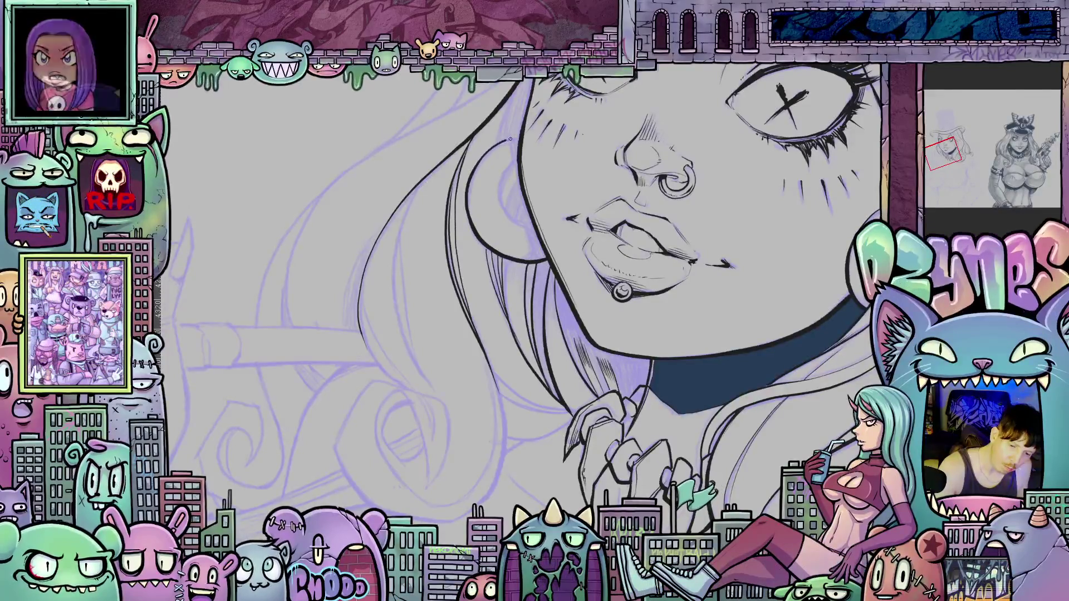
{"action": "mouse_move", "coordinate": [531, 227]}
{"action": "left_mouse_down"}
{"action": "mouse_move", "coordinate": [501, 199]}
{"action": "mouse_move", "coordinate": [513, 164]}
{"action": "left_mouse_up"}
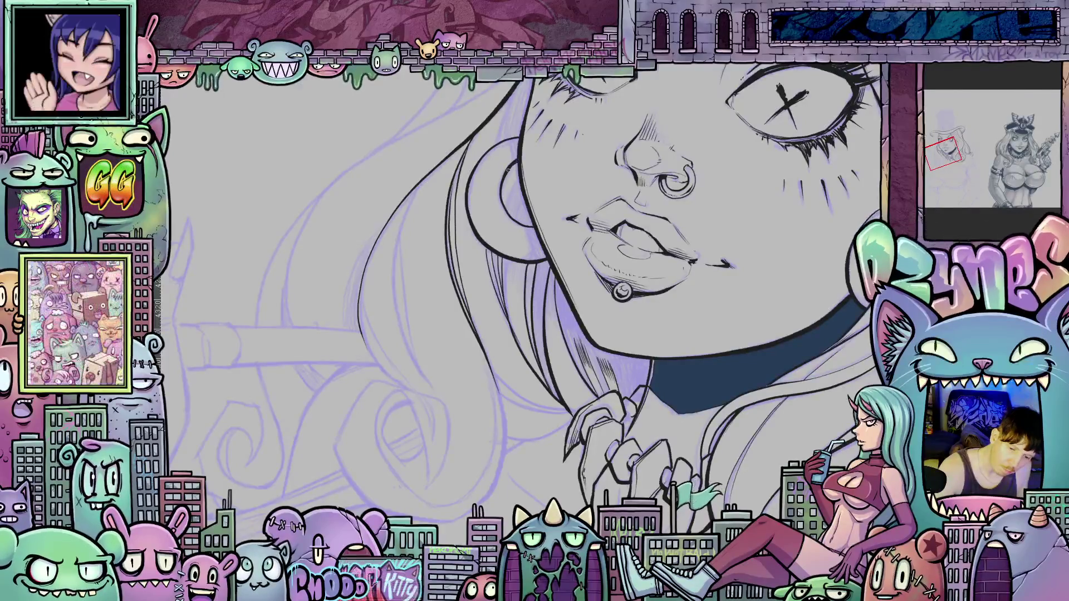
Fill the hair shadow below the chin with dark navy.
{"action": "left_click_drag", "start_coordinate": [716, 300], "coordinate": [715, 386]}
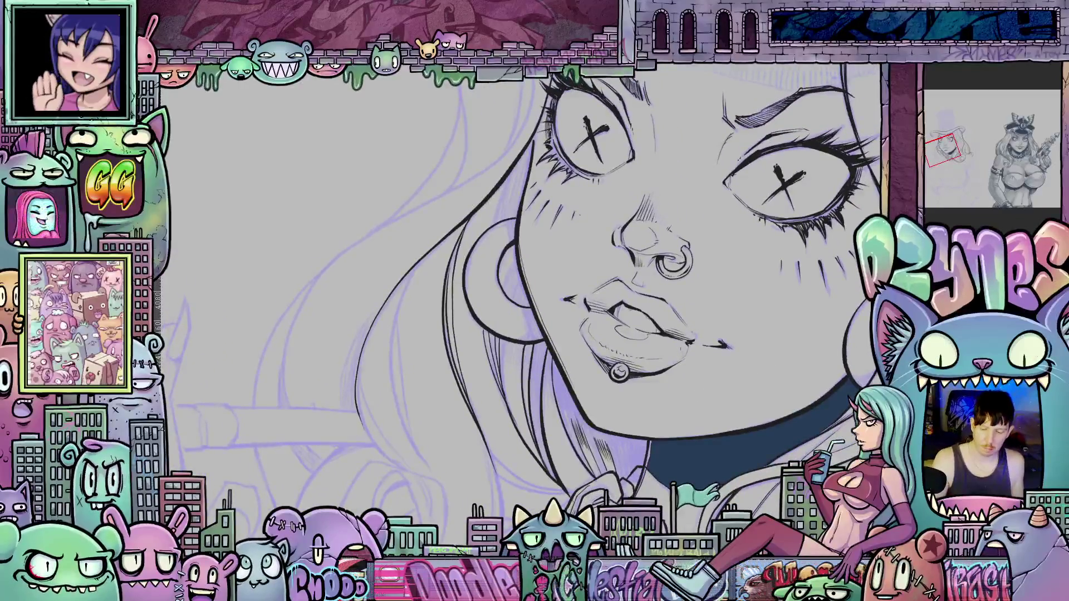
{"action": "left_click", "coordinate": [571, 403]}
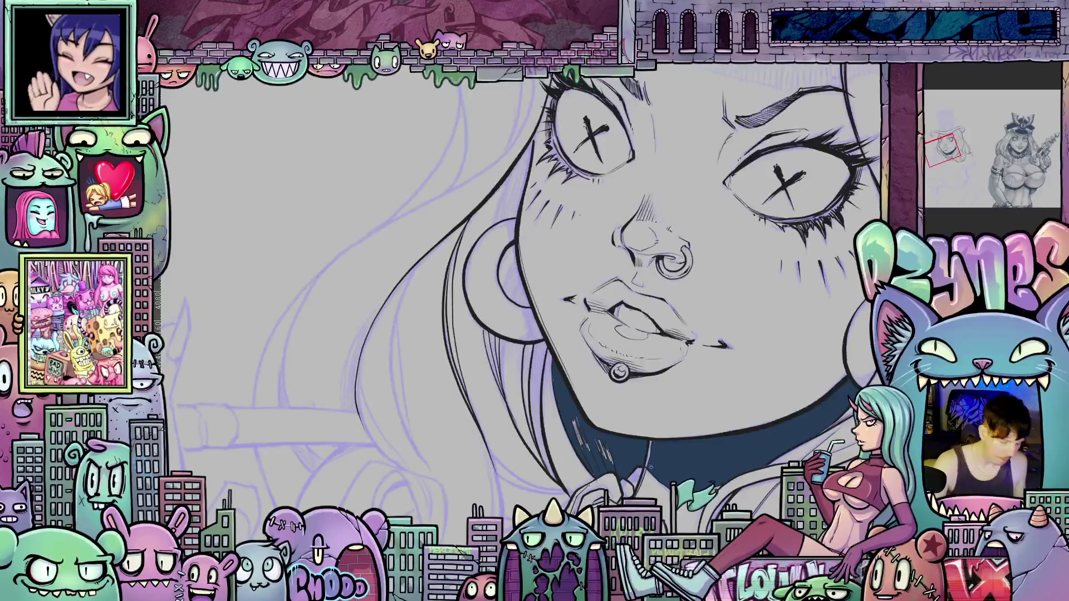
{"action": "mouse_move", "coordinate": [650, 468]}
{"action": "left_mouse_down"}
{"action": "mouse_move", "coordinate": [685, 401]}
{"action": "mouse_move", "coordinate": [677, 382]}
{"action": "left_mouse_up"}
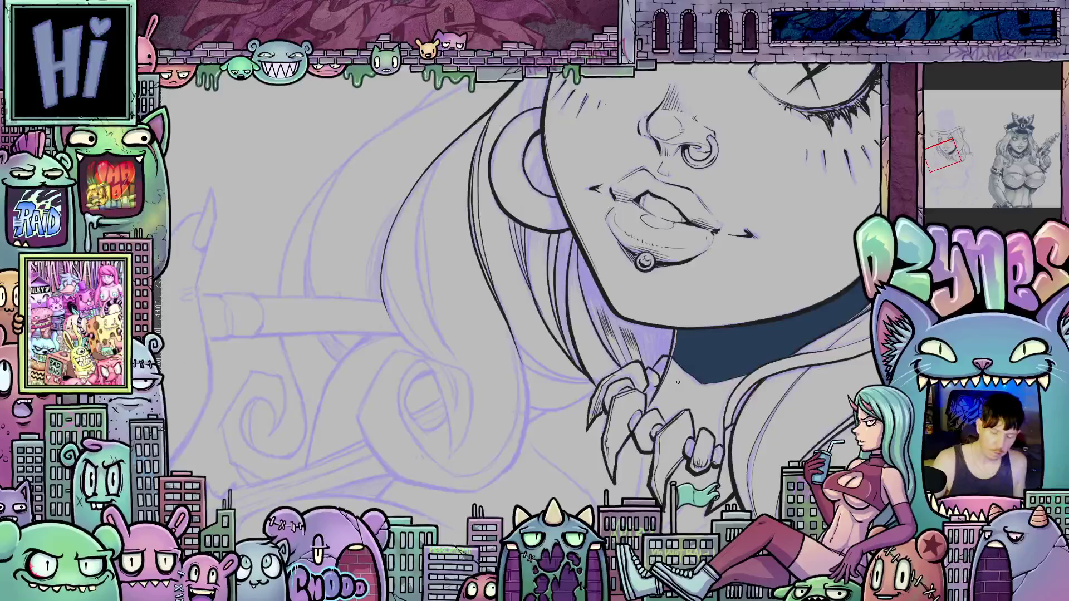
{"action": "scroll", "coordinate": [639, 352], "scroll_direction": "up", "scroll_amount": 5}
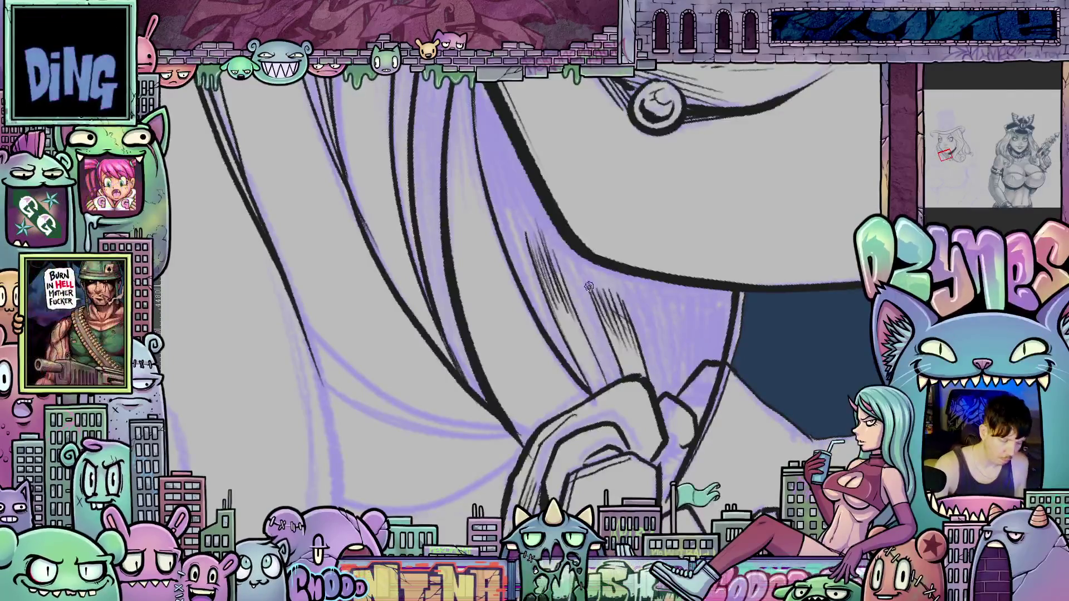
Fill the purple hair below the jaw and the next strand below the earring with dark navy.
{"action": "left_click", "coordinate": [579, 277]}
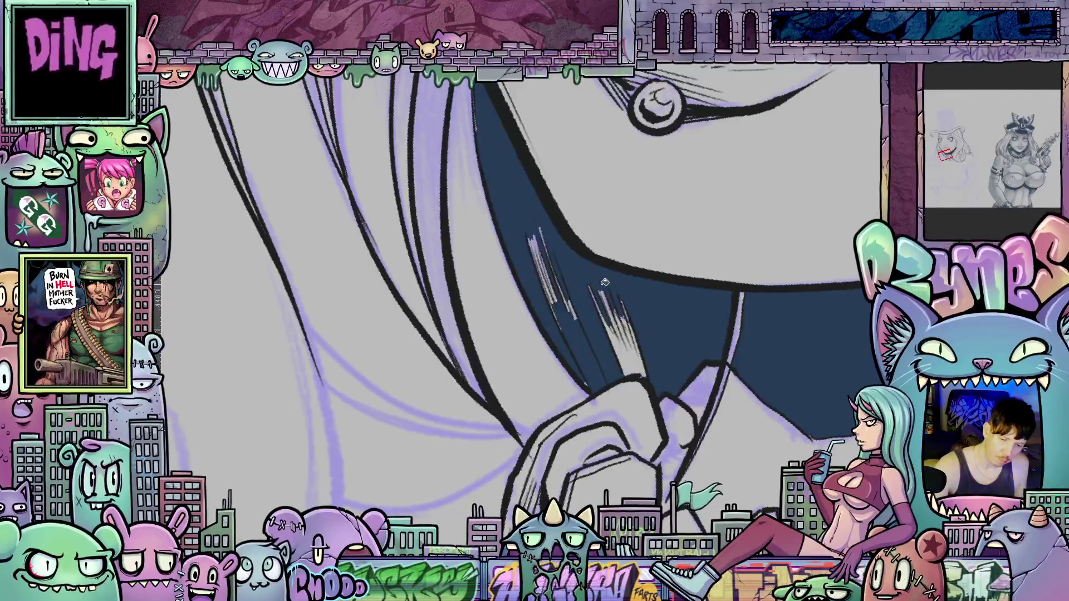
{"action": "key", "text": "ctrl+z"}
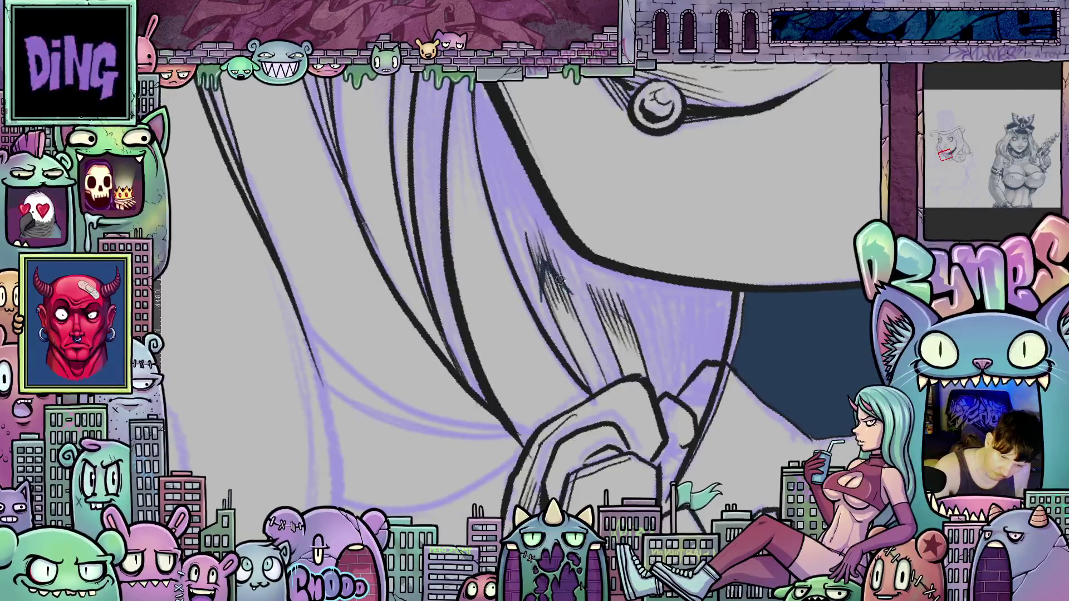
{"action": "left_click", "coordinate": [597, 295]}
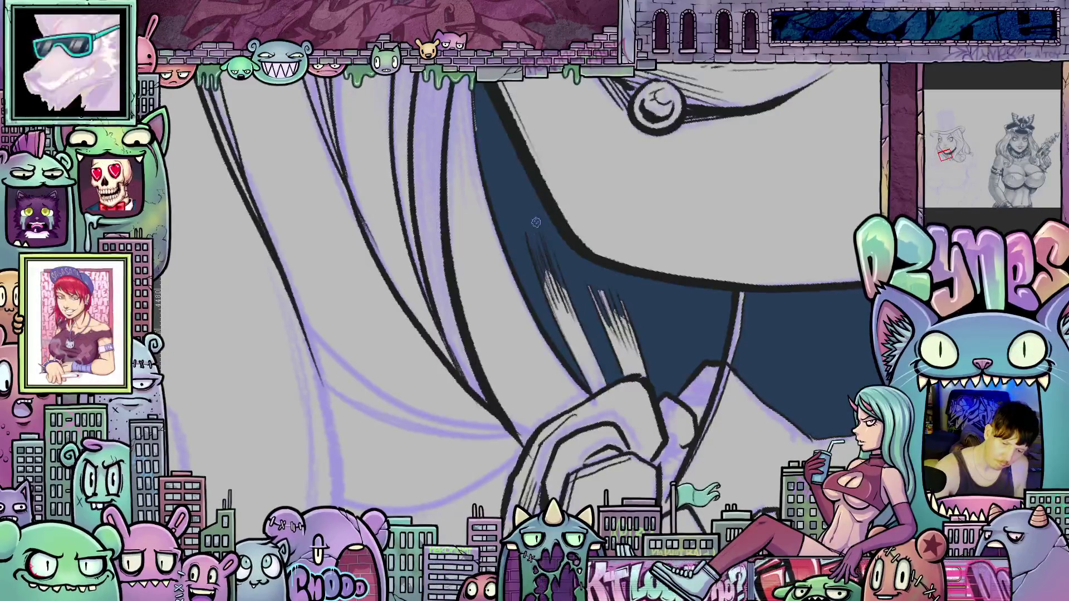
{"action": "mouse_move", "coordinate": [487, 130]}
{"action": "left_mouse_down"}
{"action": "mouse_move", "coordinate": [524, 254]}
{"action": "mouse_move", "coordinate": [464, 165]}
{"action": "left_mouse_up"}
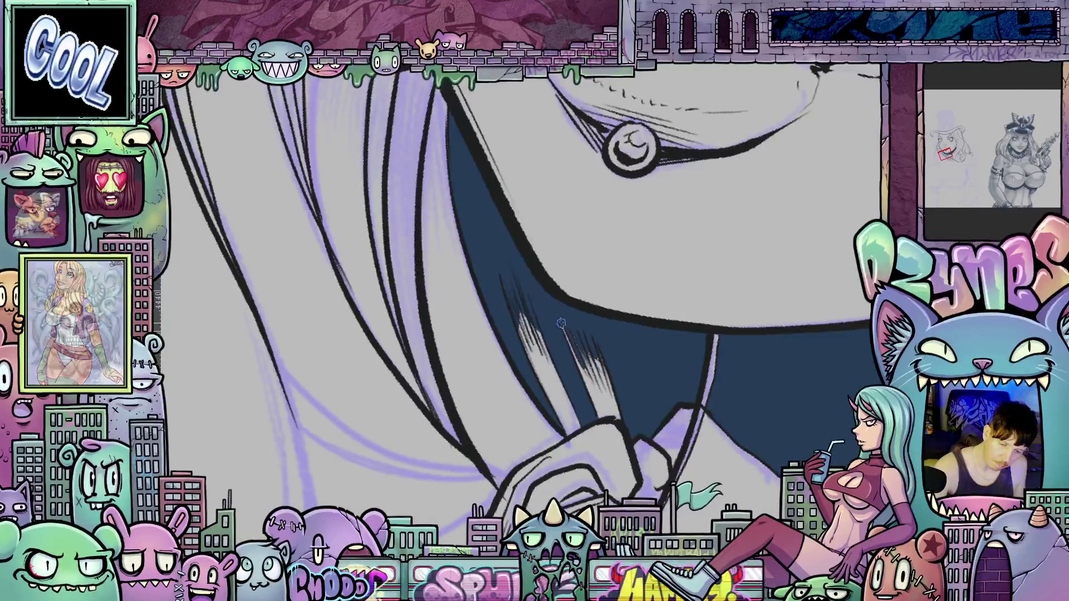
{"action": "mouse_move", "coordinate": [635, 358]}
{"action": "left_mouse_down"}
{"action": "mouse_move", "coordinate": [660, 437]}
{"action": "mouse_move", "coordinate": [712, 433]}
{"action": "mouse_move", "coordinate": [699, 450]}
{"action": "mouse_move", "coordinate": [699, 422]}
{"action": "mouse_move", "coordinate": [721, 438]}
{"action": "left_mouse_up"}
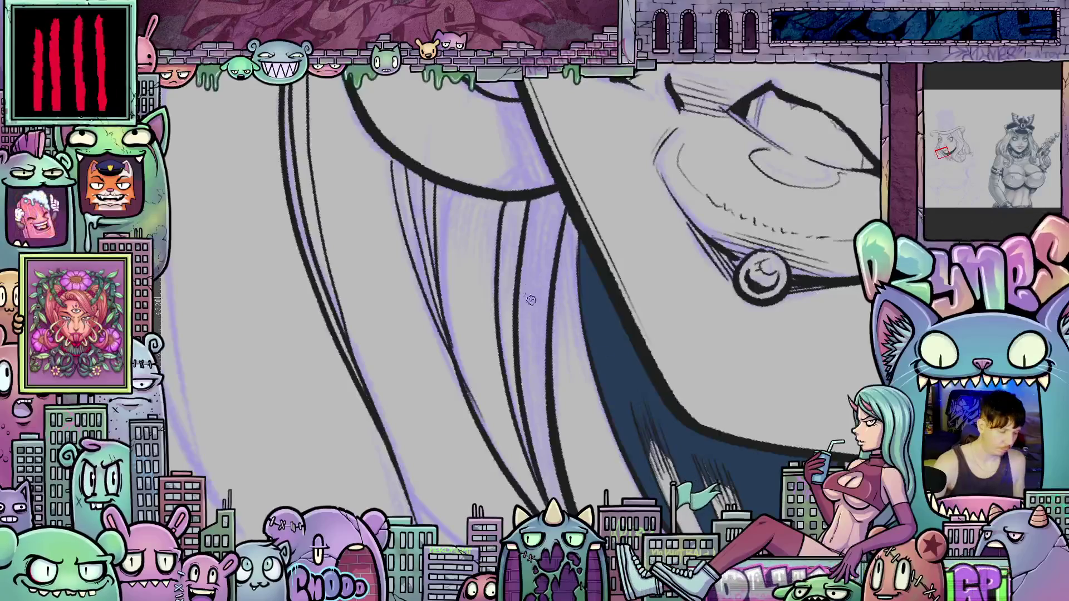
{"action": "left_click", "coordinate": [541, 279]}
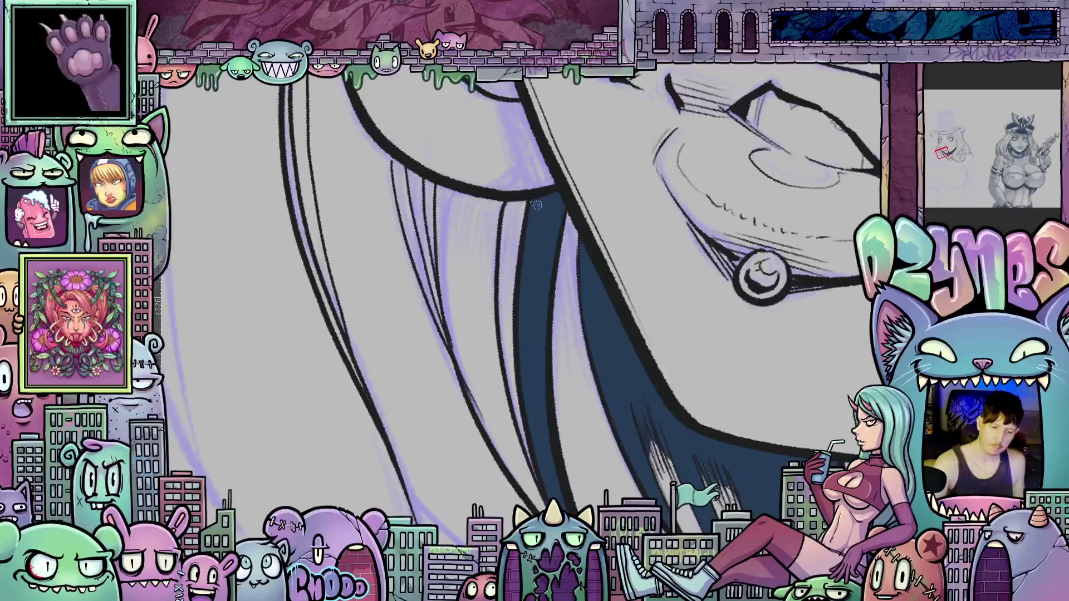
Zoom in on the lips and earring and add small ink strokes inside the hoop earring.
{"action": "scroll", "coordinate": [550, 416], "scroll_direction": "down", "scroll_amount": 3}
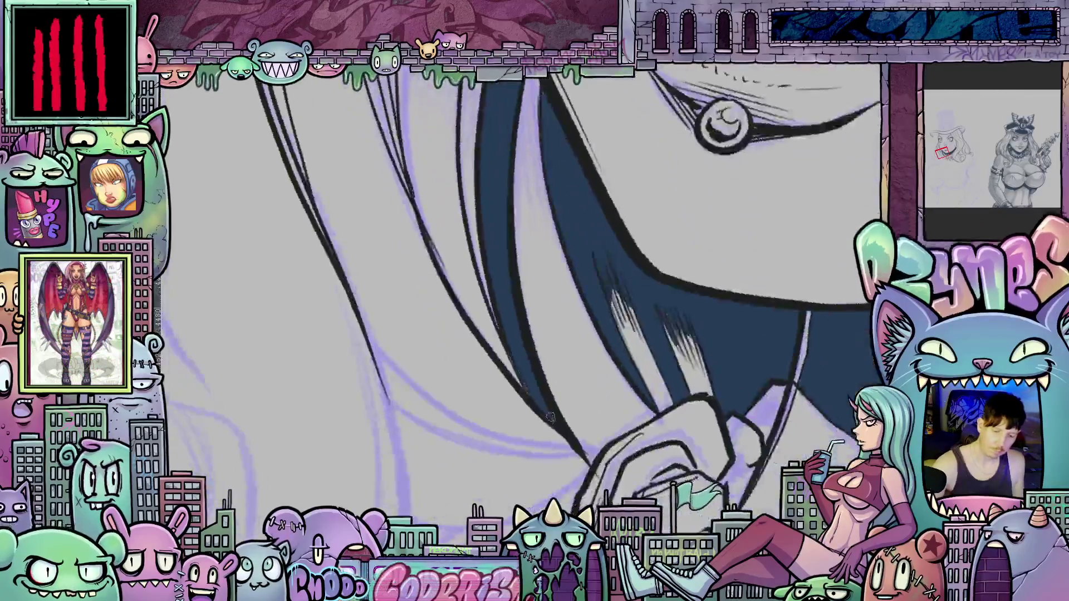
{"action": "scroll", "coordinate": [553, 422], "scroll_direction": "up", "scroll_amount": 4}
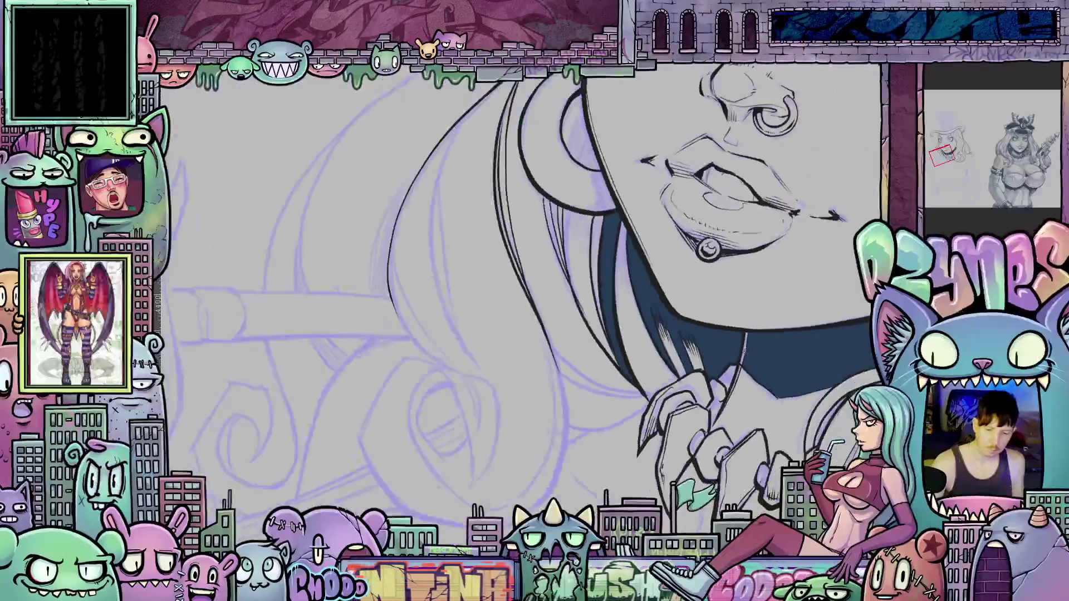
{"action": "mouse_move", "coordinate": [767, 374]}
{"action": "left_mouse_down"}
{"action": "mouse_move", "coordinate": [653, 441]}
{"action": "mouse_move", "coordinate": [646, 465]}
{"action": "mouse_move", "coordinate": [754, 422]}
{"action": "mouse_move", "coordinate": [763, 465]}
{"action": "left_mouse_up"}
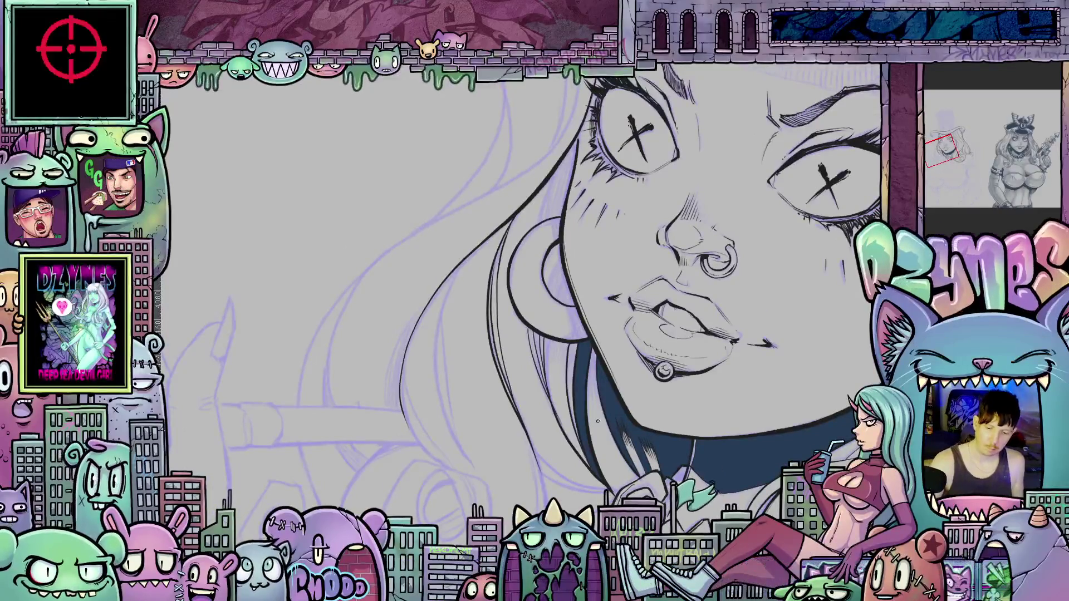
{"action": "scroll", "coordinate": [584, 414], "scroll_direction": "up", "scroll_amount": 2}
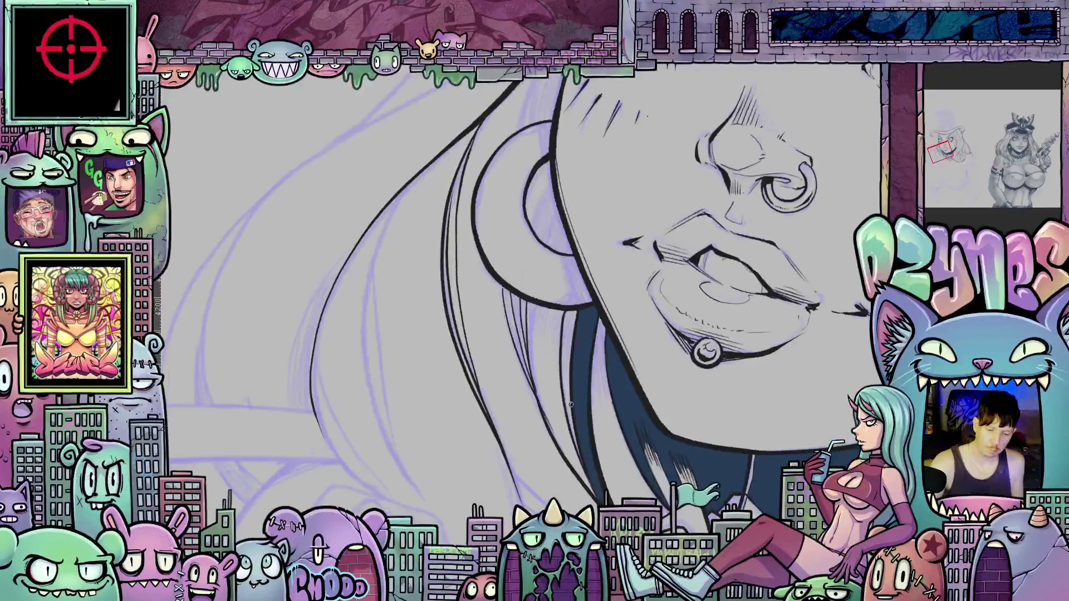
{"action": "left_click_drag", "start_coordinate": [602, 422], "coordinate": [710, 394]}
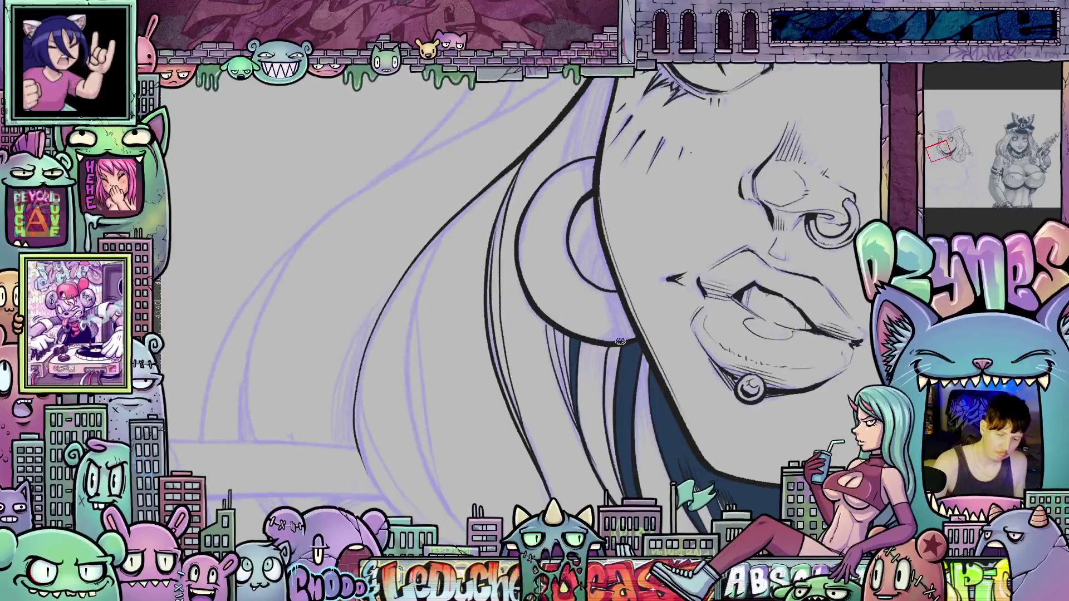
{"action": "left_click_drag", "start_coordinate": [585, 351], "coordinate": [586, 429]}
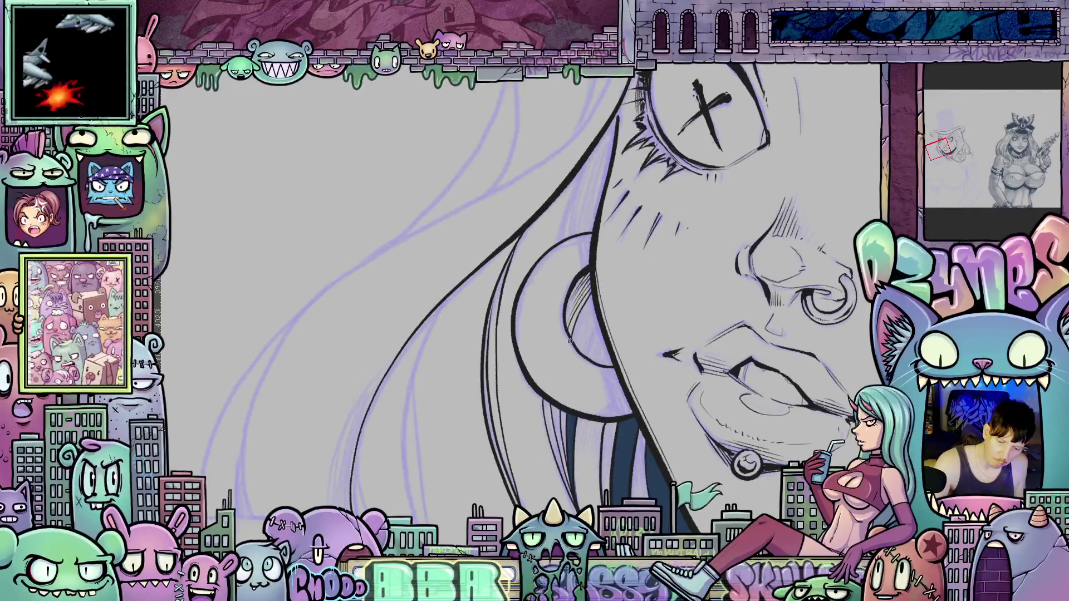
{"action": "mouse_move", "coordinate": [590, 350]}
{"action": "left_mouse_down"}
{"action": "mouse_move", "coordinate": [589, 362]}
{"action": "mouse_move", "coordinate": [603, 330]}
{"action": "mouse_move", "coordinate": [598, 376]}
{"action": "mouse_move", "coordinate": [606, 361]}
{"action": "left_mouse_up"}
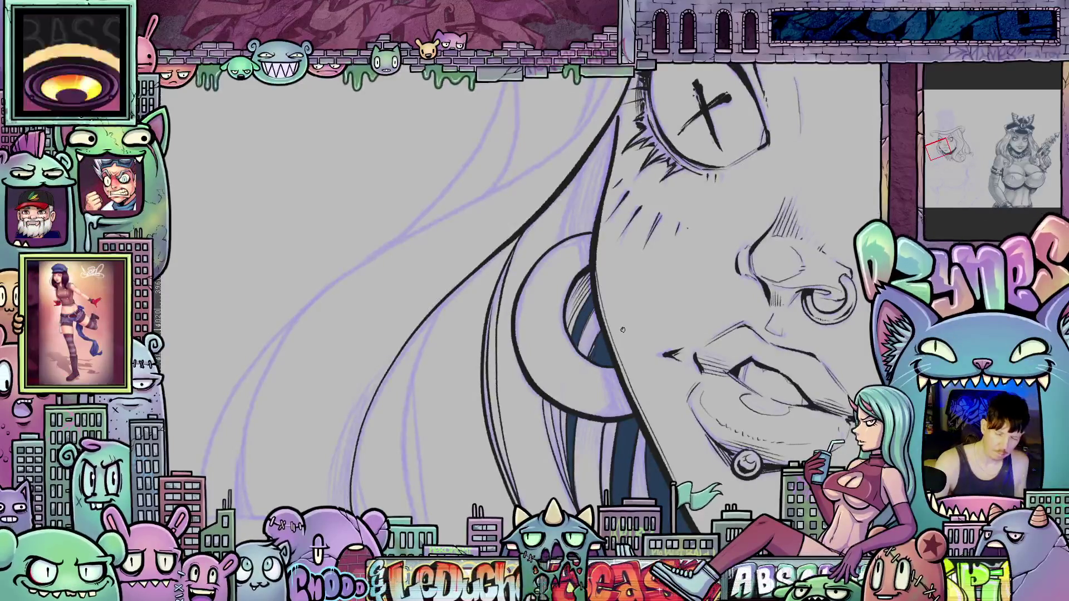
Zoom out to the whole head, straighten the view, and ink a curved hair line beside the face.
{"action": "left_click_drag", "start_coordinate": [733, 472], "coordinate": [699, 377]}
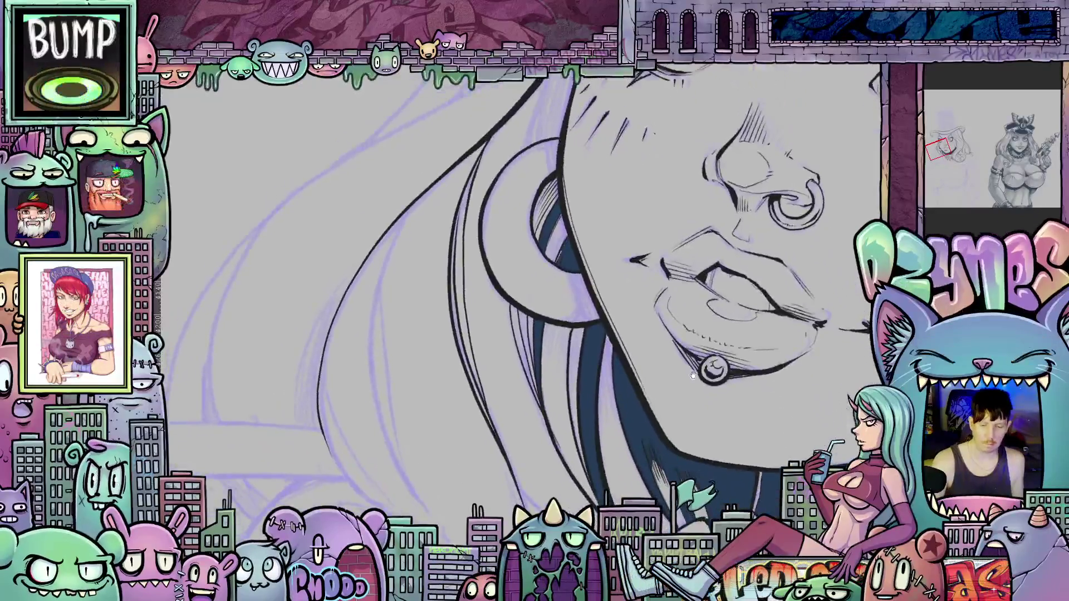
{"action": "key", "text": "ctrl+minus"}
{"action": "key", "text": "ctrl+minus"}
{"action": "key", "text": "ctrl+minus"}
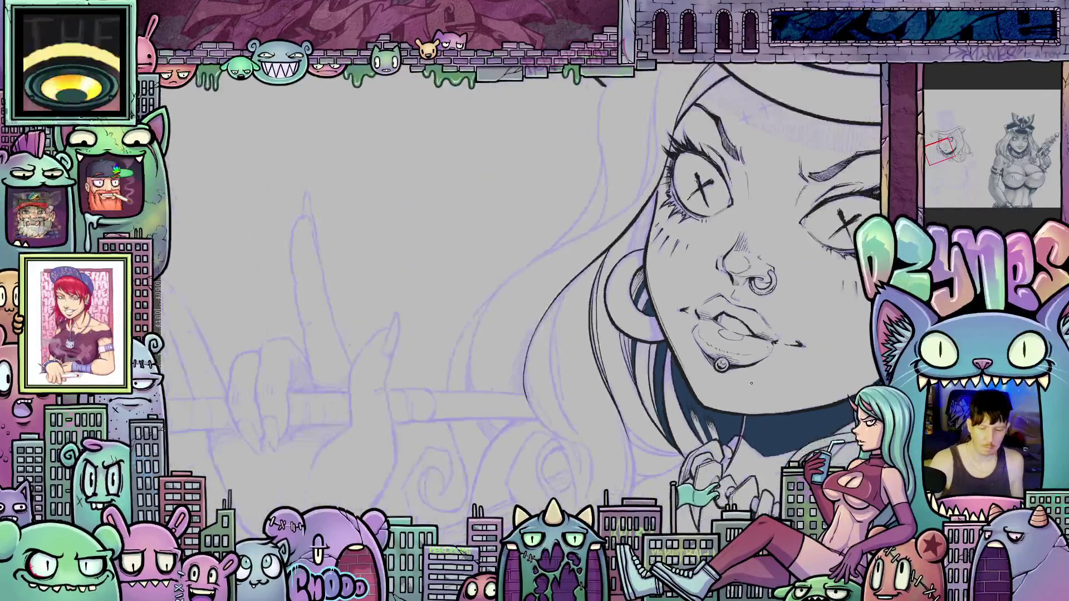
{"action": "mouse_move", "coordinate": [655, 387]}
{"action": "left_mouse_down"}
{"action": "mouse_move", "coordinate": [708, 431]}
{"action": "mouse_move", "coordinate": [644, 364]}
{"action": "mouse_move", "coordinate": [750, 454]}
{"action": "left_mouse_up"}
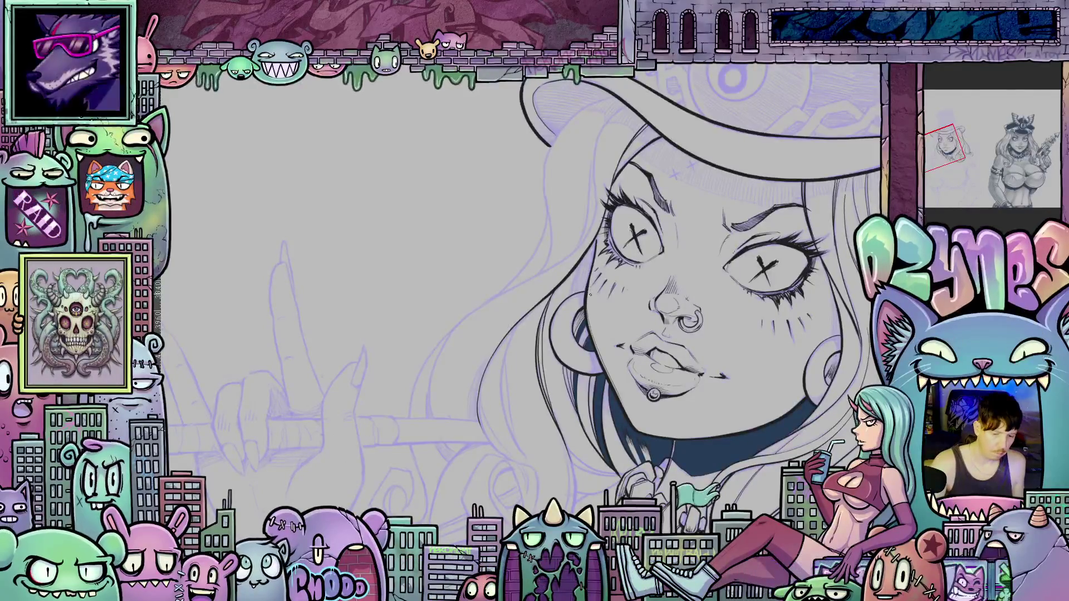
{"action": "mouse_move", "coordinate": [606, 345]}
{"action": "left_mouse_down"}
{"action": "mouse_move", "coordinate": [647, 375]}
{"action": "mouse_move", "coordinate": [647, 397]}
{"action": "left_mouse_up"}
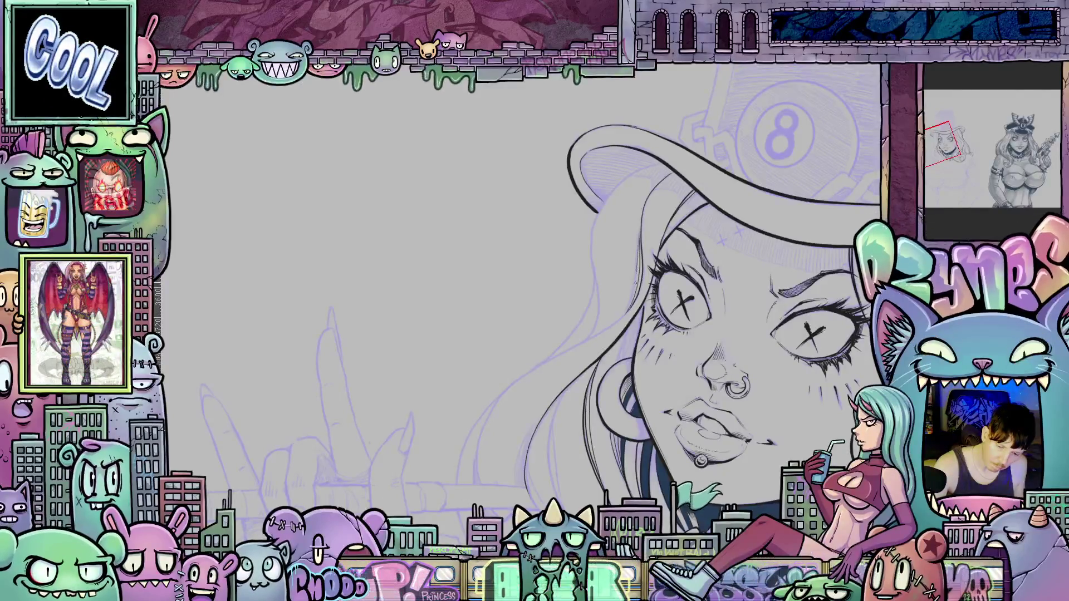
{"action": "left_click_drag", "start_coordinate": [775, 403], "coordinate": [626, 230]}
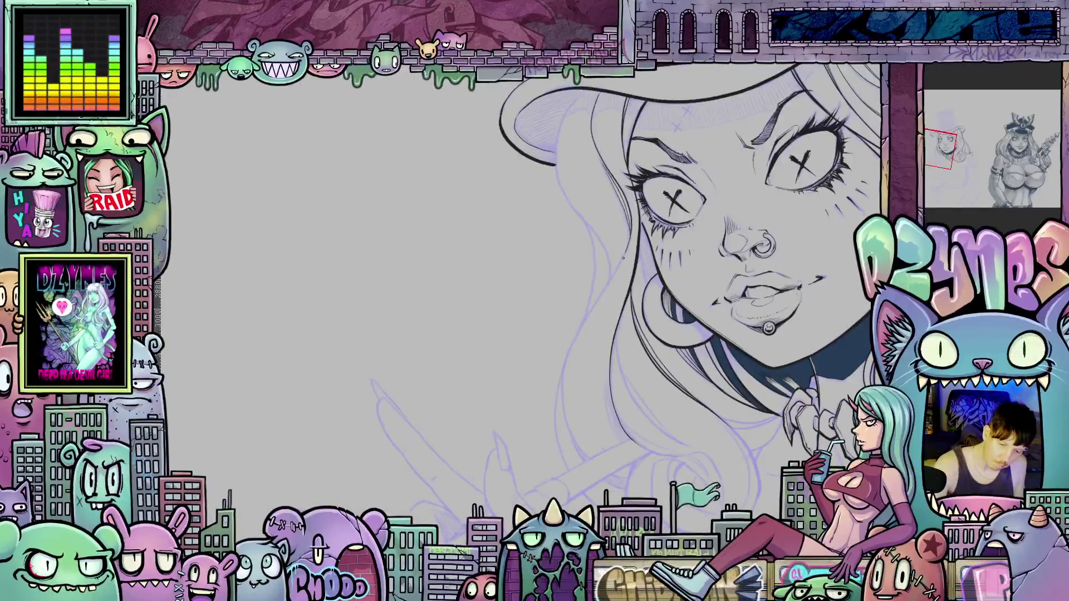
{"action": "mouse_move", "coordinate": [588, 316]}
{"action": "left_mouse_down"}
{"action": "mouse_move", "coordinate": [564, 412]}
{"action": "mouse_move", "coordinate": [584, 456]}
{"action": "mouse_move", "coordinate": [629, 390]}
{"action": "left_mouse_up"}
{"action": "mouse_move", "coordinate": [718, 312]}
{"action": "left_mouse_down"}
{"action": "mouse_move", "coordinate": [759, 162]}
{"action": "mouse_move", "coordinate": [788, 131]}
{"action": "left_mouse_up"}
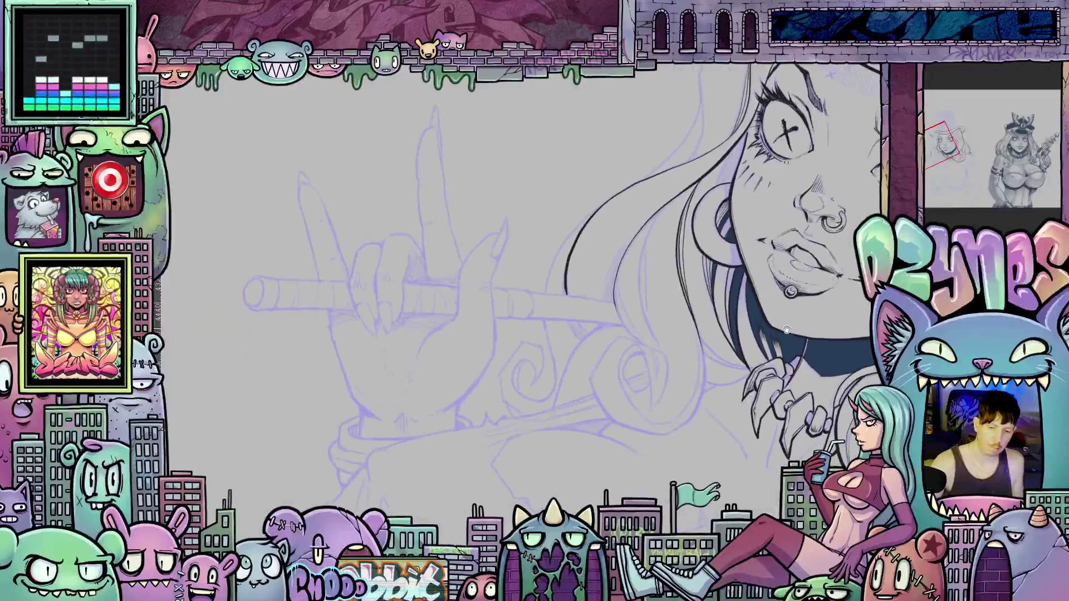
Ink a short line near the hair, then zoom in close on the girl's inked face.
{"action": "left_click_drag", "start_coordinate": [739, 347], "coordinate": [669, 452]}
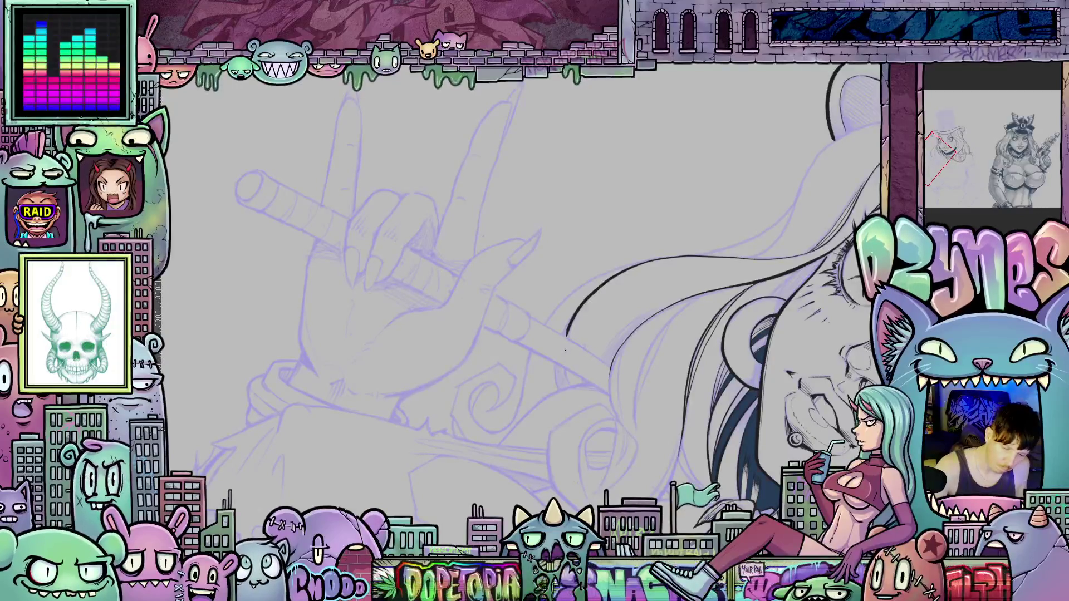
{"action": "mouse_move", "coordinate": [564, 353]}
{"action": "left_mouse_down"}
{"action": "mouse_move", "coordinate": [568, 388]}
{"action": "mouse_move", "coordinate": [559, 392]}
{"action": "left_mouse_up"}
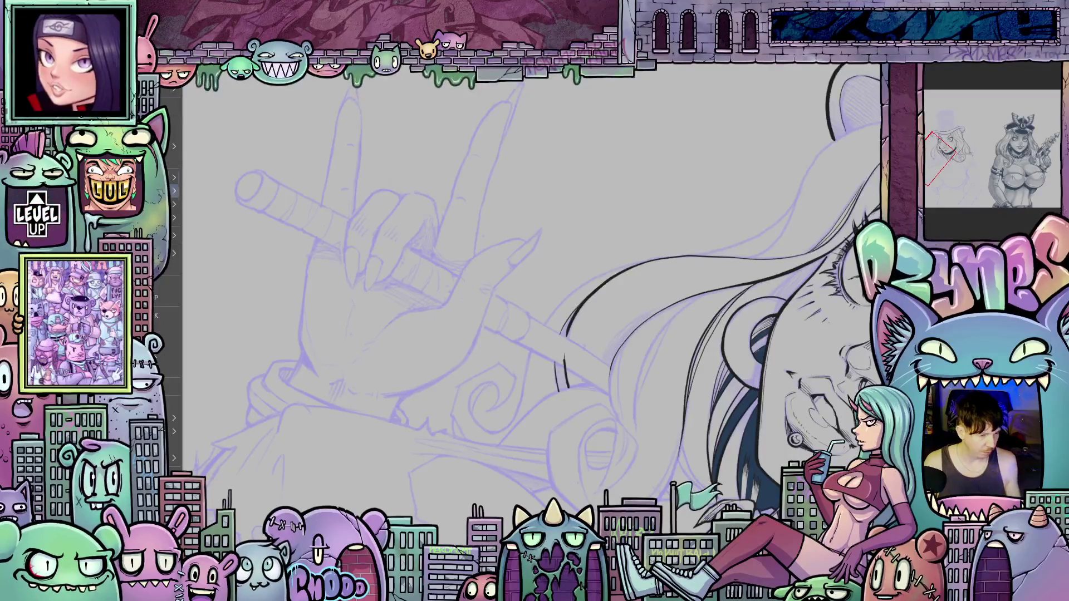
{"action": "mouse_move", "coordinate": [161, 236]}
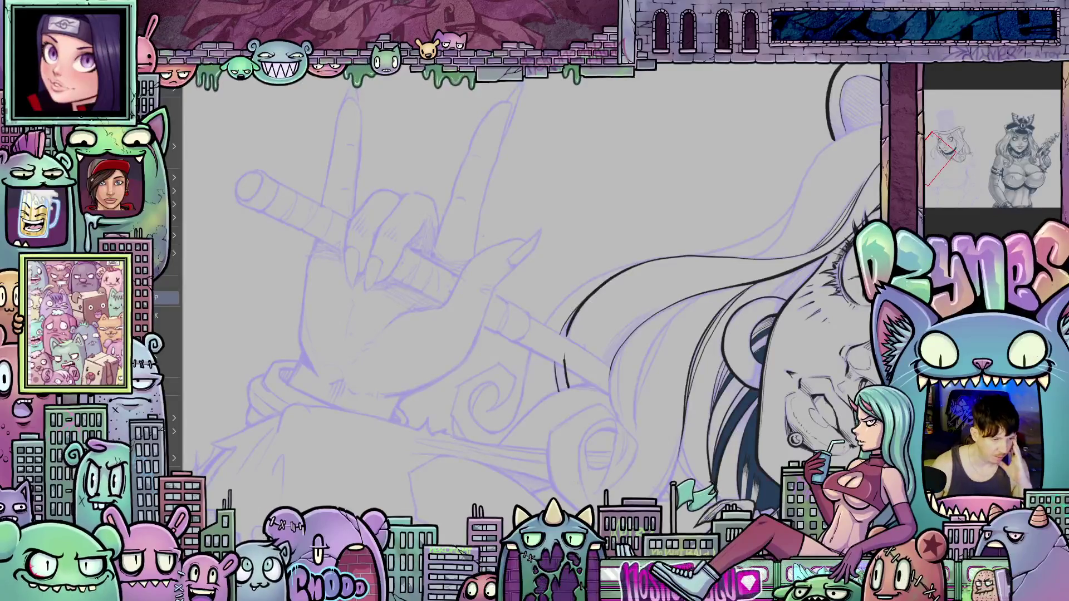
{"action": "mouse_move", "coordinate": [167, 419]}
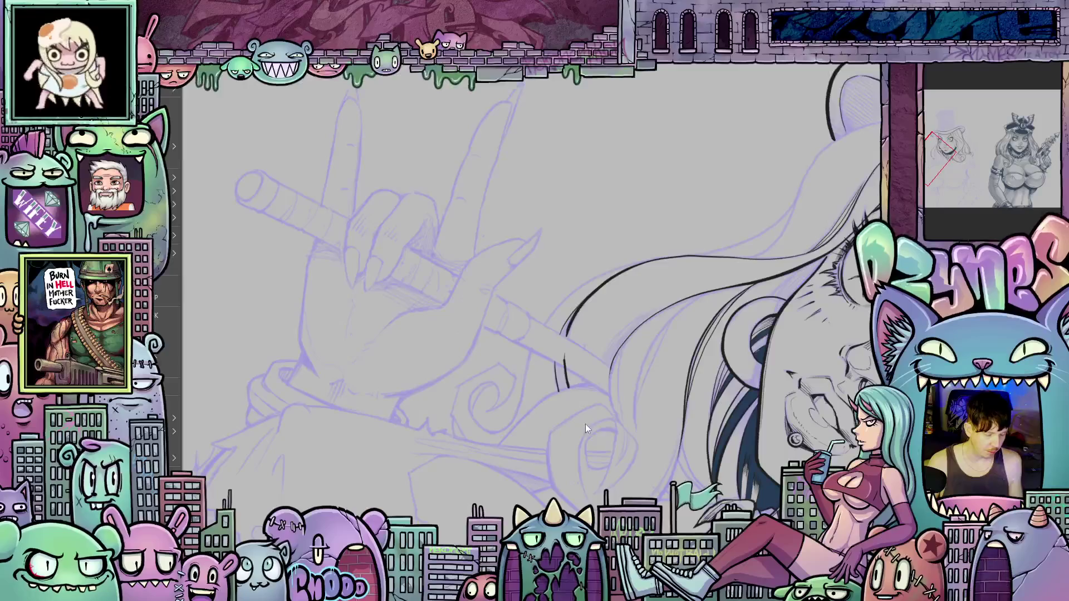
{"action": "left_click_drag", "start_coordinate": [606, 346], "coordinate": [401, 315]}
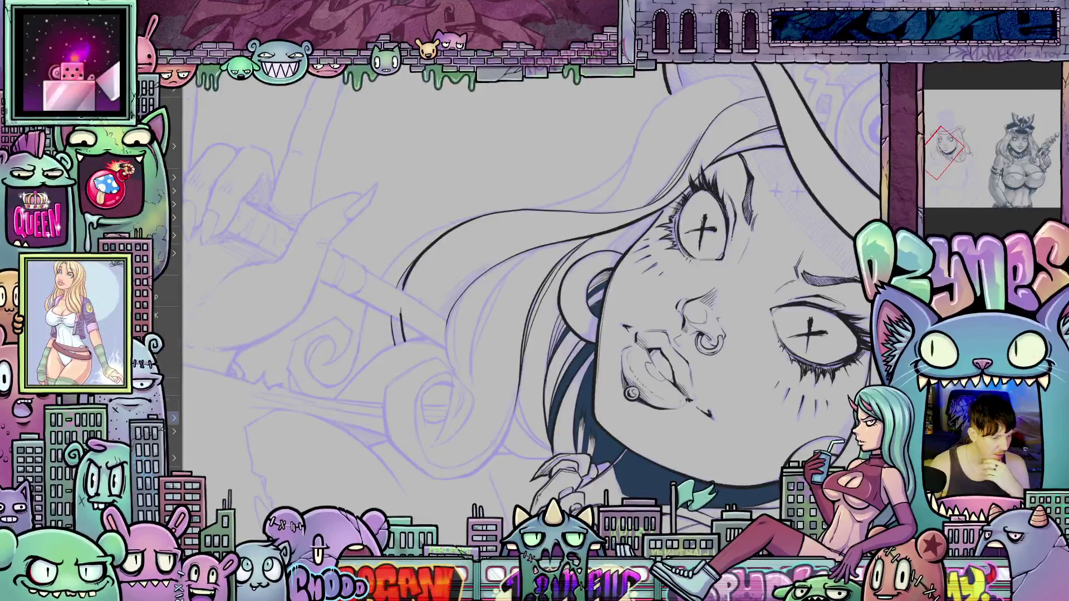
In Preferences > Tools, change 'Length of keypress to switch tools' from 500 to 200 ms.
{"action": "left_click", "coordinate": [173, 405]}
{"action": "left_click", "coordinate": [247, 420]}
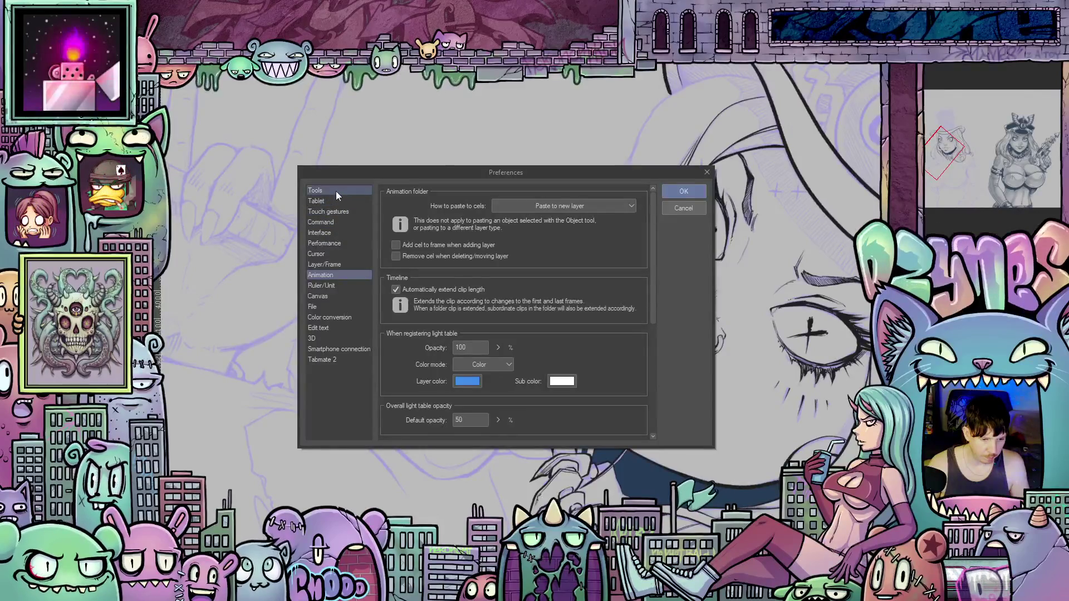
{"action": "left_click", "coordinate": [344, 191]}
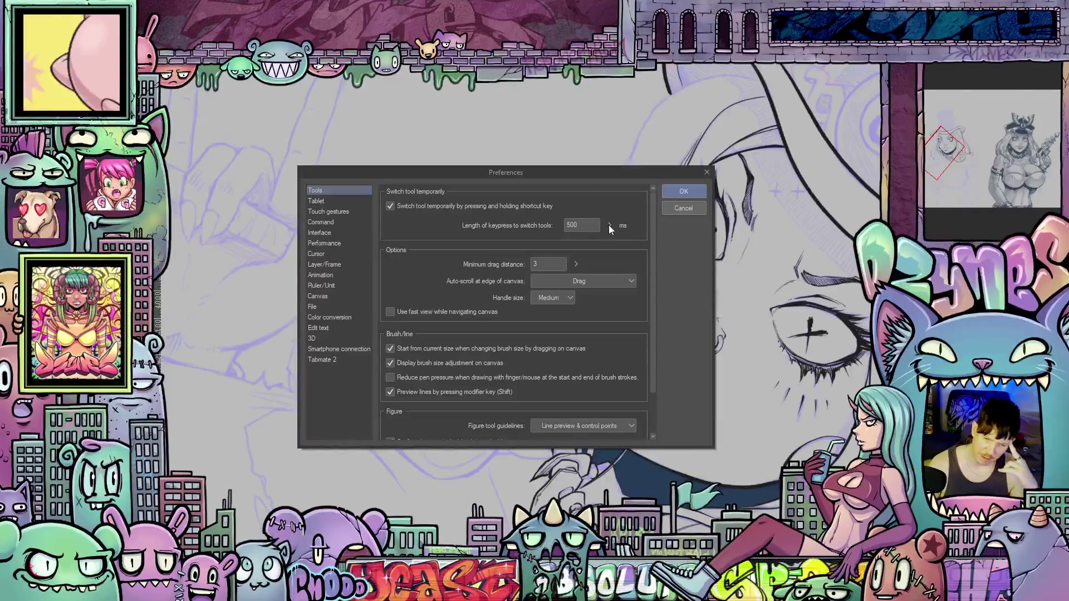
{"action": "left_click", "coordinate": [609, 225]}
{"action": "left_click", "coordinate": [581, 206]}
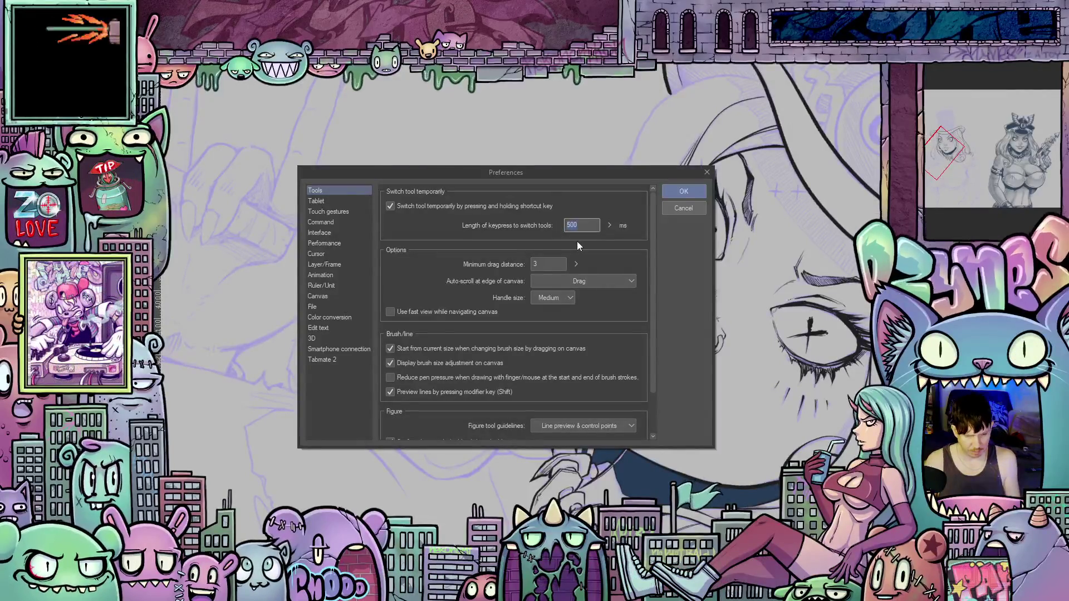
{"action": "type", "text": "200"}
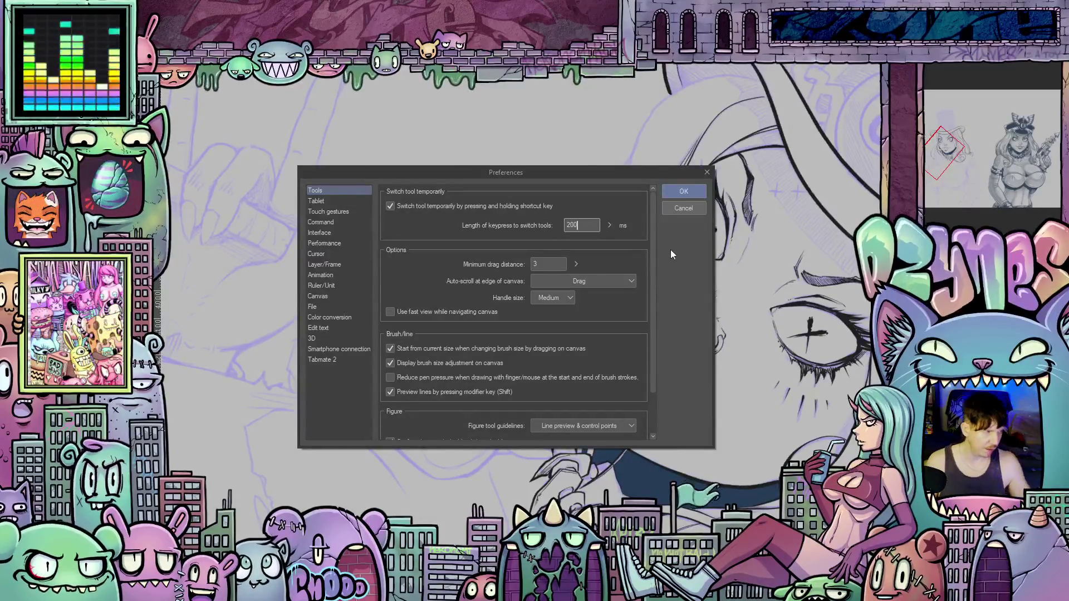
{"action": "key", "text": "Tab"}
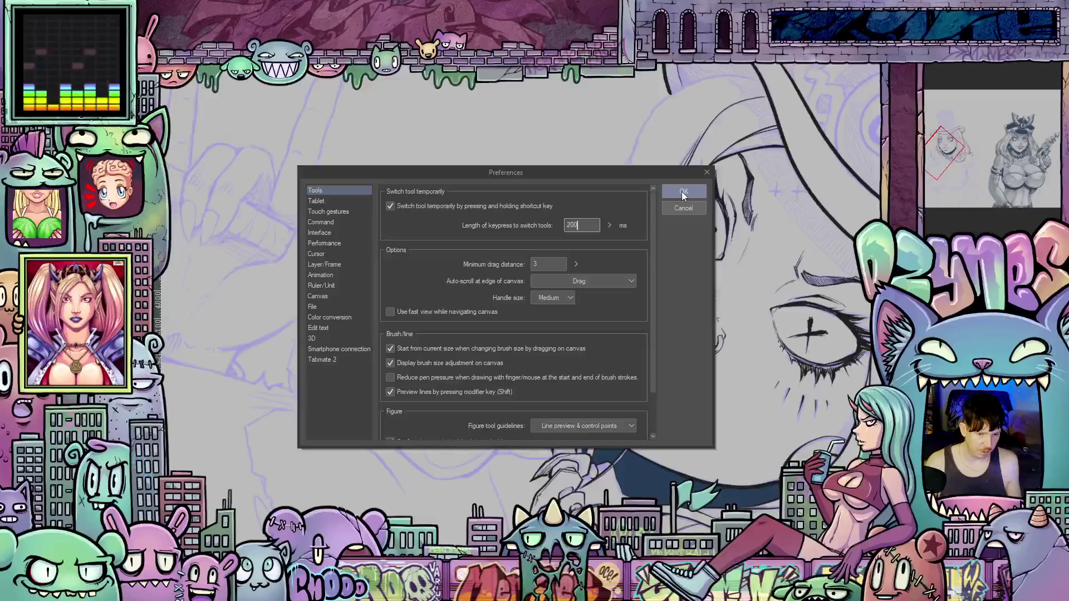
{"action": "left_click", "coordinate": [684, 193]}
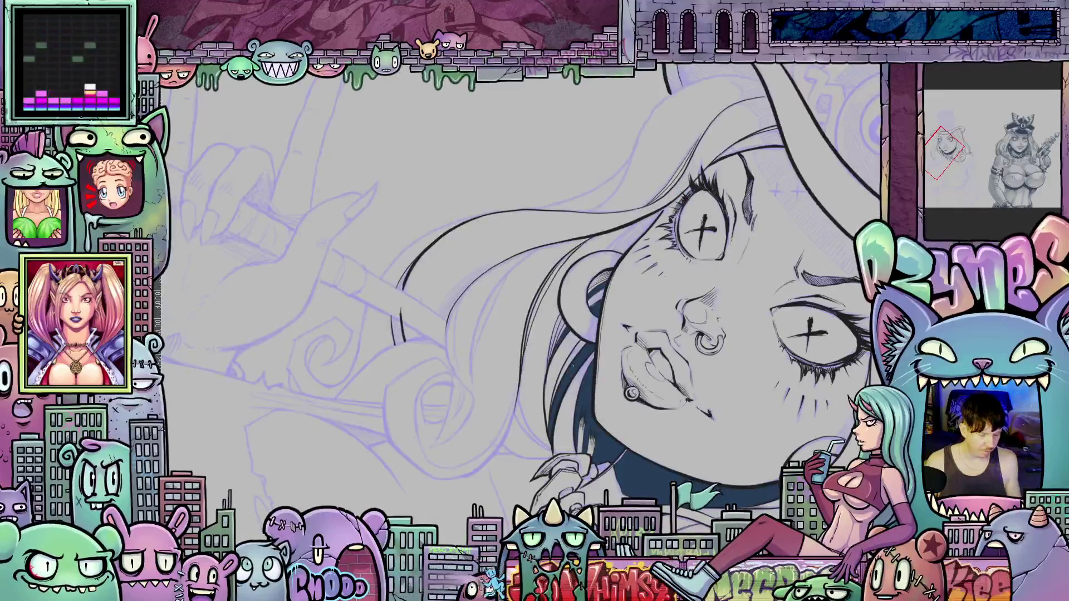
Rotate the view over the neck and ink a hair strand beside the neck.
{"action": "key", "text": "minus"}
{"action": "key", "text": "minus"}
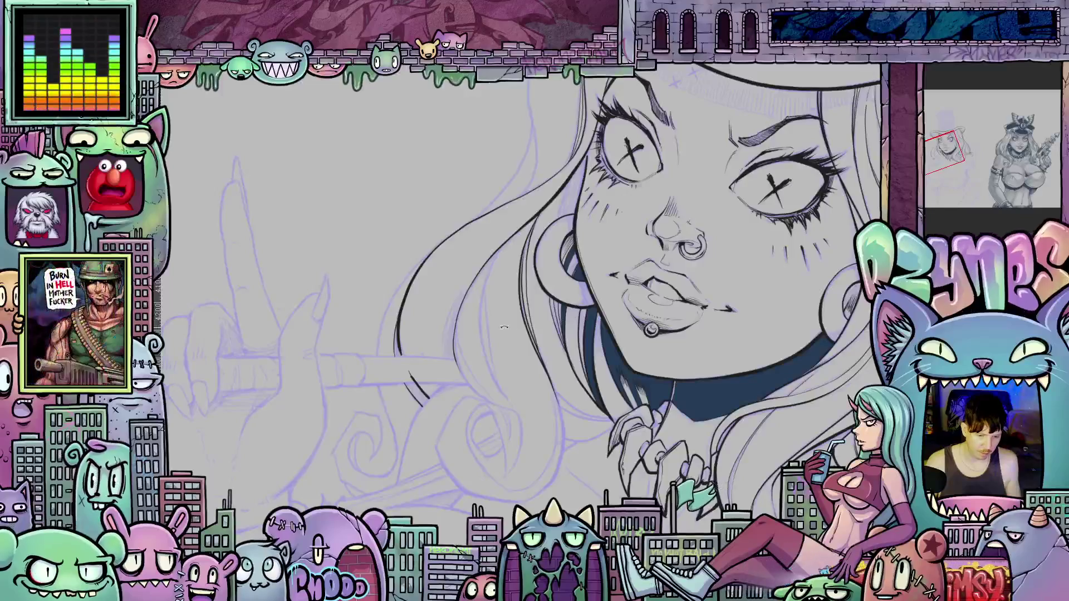
{"action": "left_click_drag", "start_coordinate": [598, 317], "coordinate": [547, 317]}
{"action": "scroll", "coordinate": [545, 327], "scroll_direction": "down", "scroll_amount": 2}
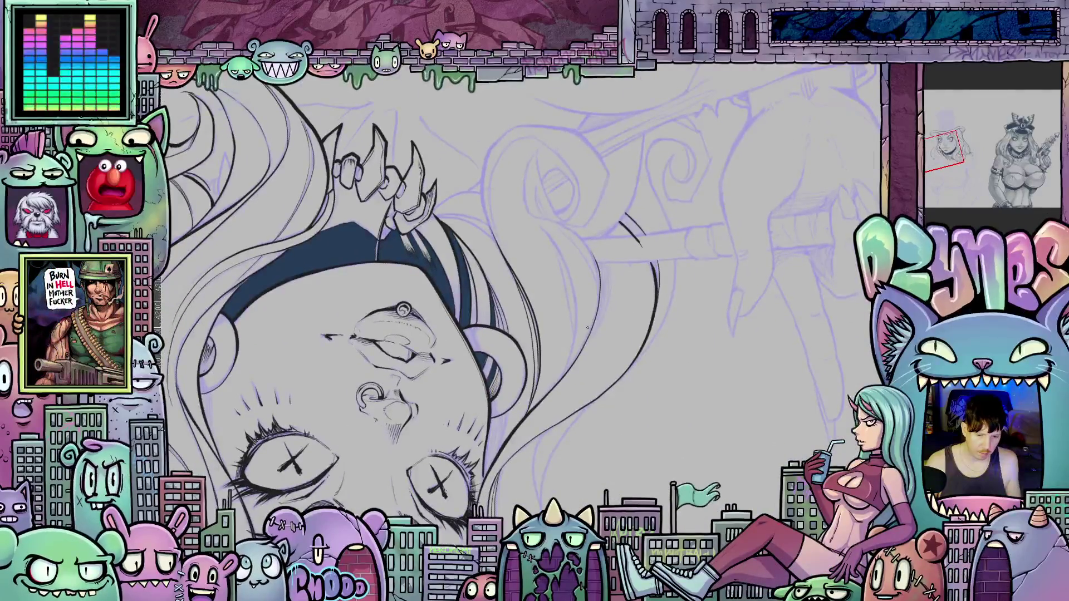
{"action": "scroll", "coordinate": [578, 324], "scroll_direction": "up", "scroll_amount": 2}
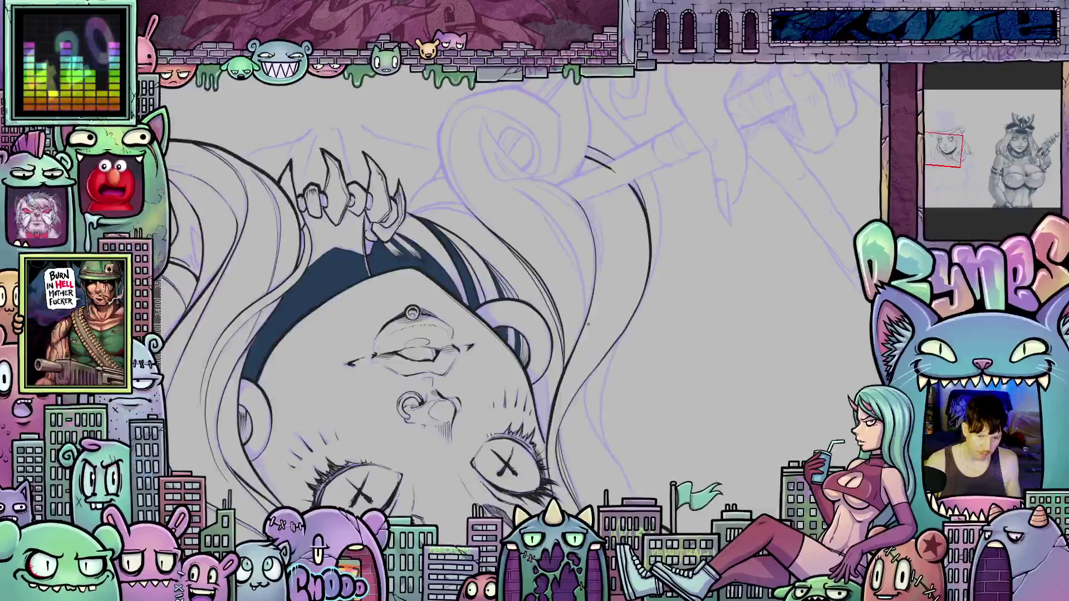
{"action": "key", "text": "minus"}
{"action": "key", "text": "minus"}
{"action": "key", "text": "minus"}
{"action": "key", "text": "minus"}
{"action": "key", "text": "minus"}
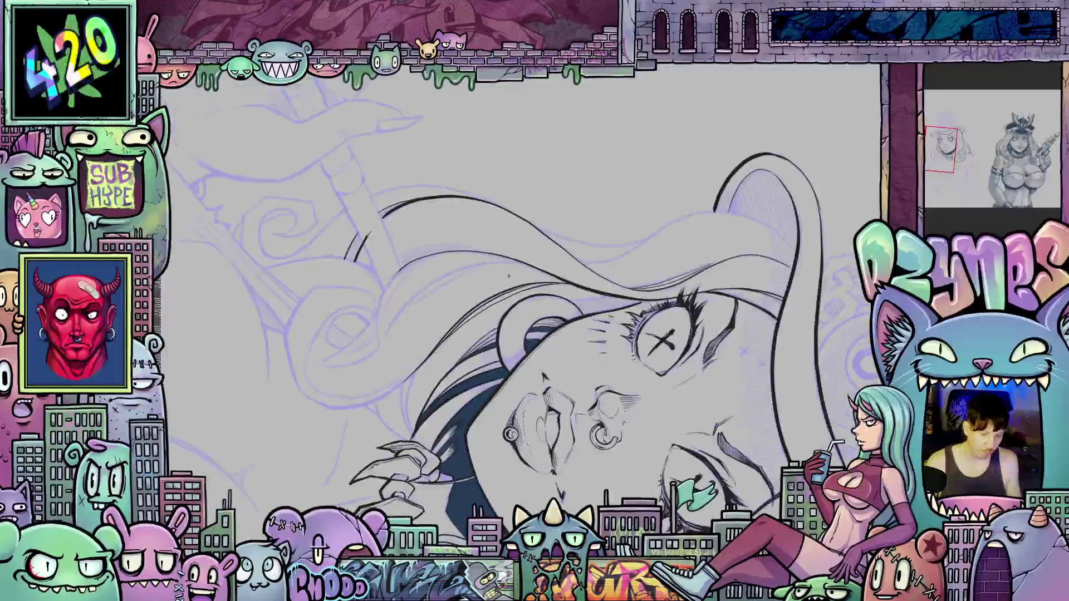
{"action": "scroll", "coordinate": [613, 240], "scroll_direction": "up", "scroll_amount": 2}
{"action": "scroll", "coordinate": [613, 240], "scroll_direction": "up", "scroll_amount": 1}
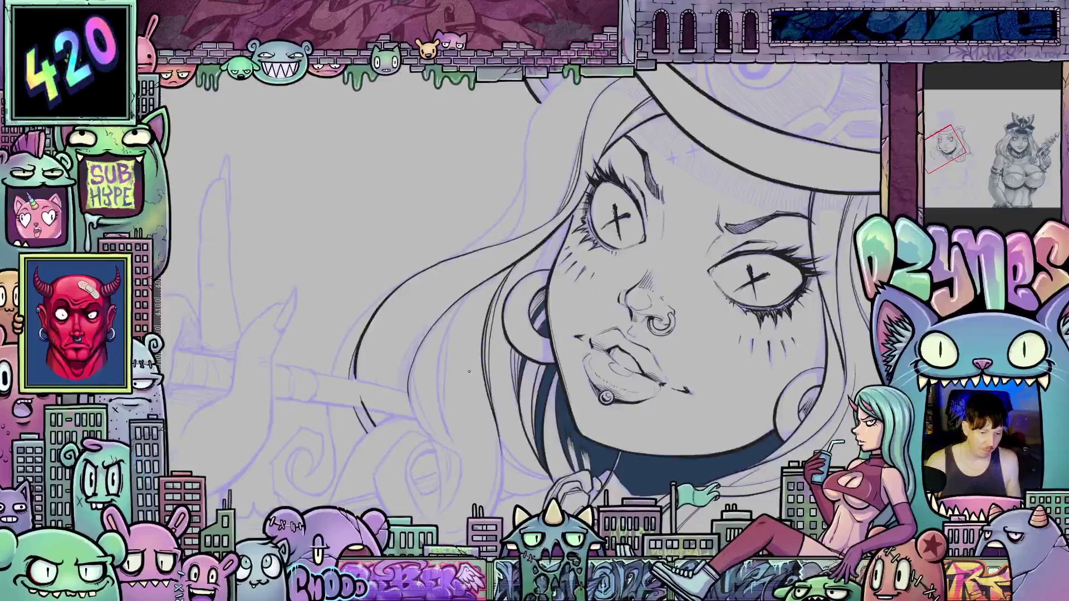
{"action": "key", "text": "asciicircum"}
{"action": "scroll", "coordinate": [480, 303], "scroll_direction": "down", "scroll_amount": 1}
{"action": "scroll", "coordinate": [480, 303], "scroll_direction": "up", "scroll_amount": 2}
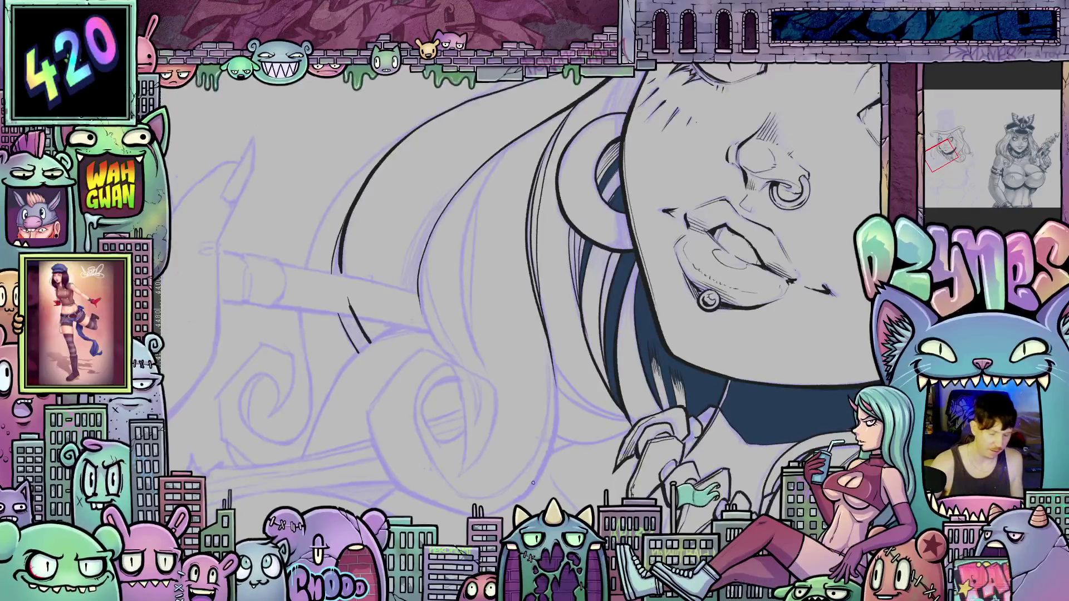
{"action": "mouse_move", "coordinate": [533, 483]}
{"action": "left_mouse_down"}
{"action": "mouse_move", "coordinate": [579, 455]}
{"action": "mouse_move", "coordinate": [540, 332]}
{"action": "mouse_move", "coordinate": [579, 357]}
{"action": "left_mouse_up"}
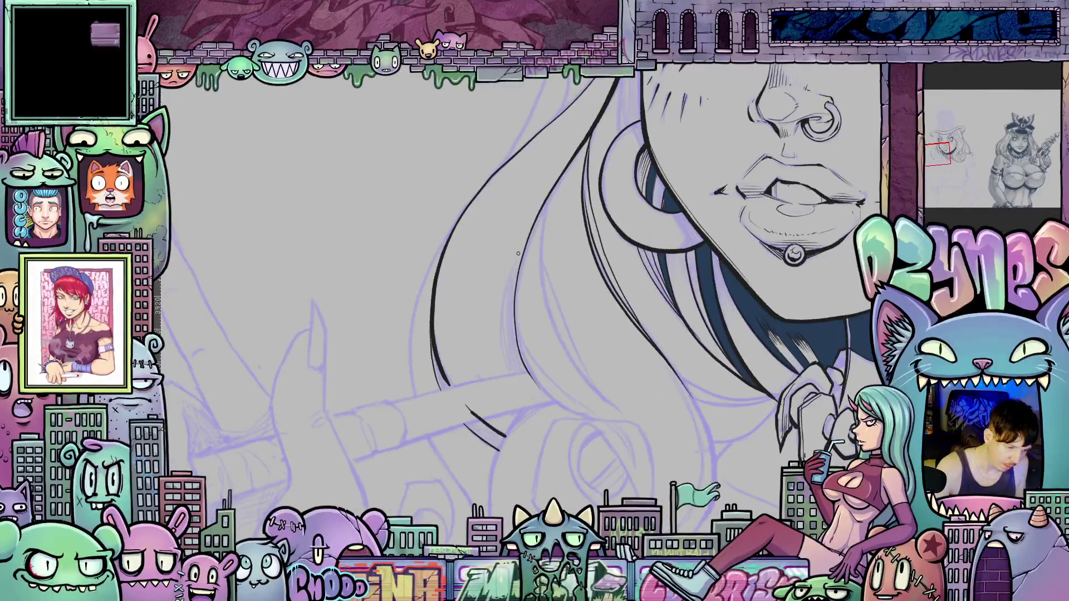
{"action": "mouse_move", "coordinate": [527, 234]}
{"action": "left_mouse_down"}
{"action": "mouse_move", "coordinate": [504, 315]}
{"action": "mouse_move", "coordinate": [519, 374]}
{"action": "left_mouse_up"}
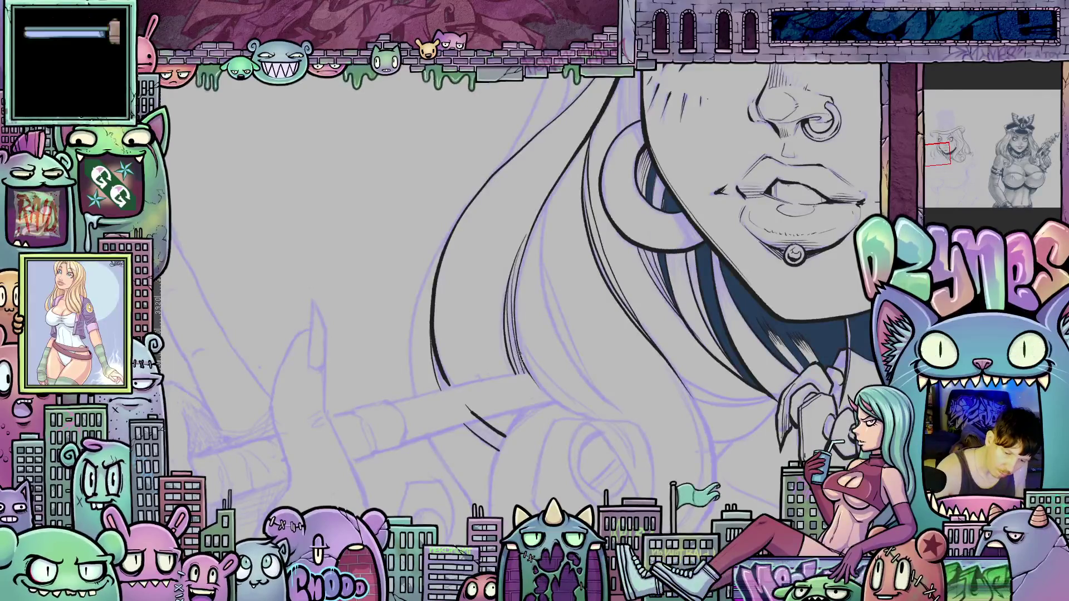
Ink several more long hair strands flowing down along the purple sketch.
{"action": "left_click_drag", "start_coordinate": [511, 300], "coordinate": [527, 235]}
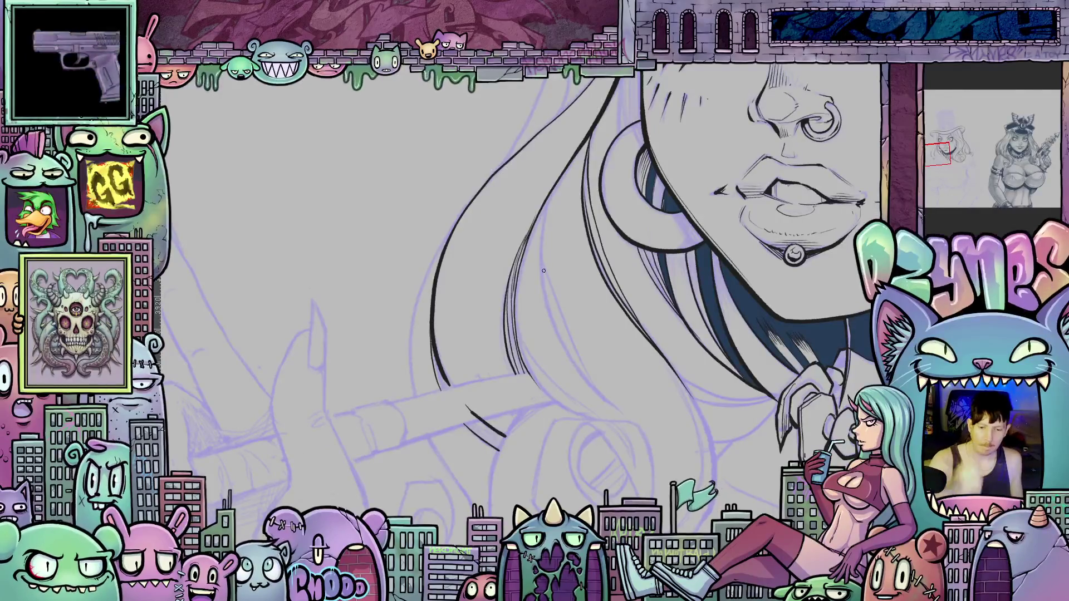
{"action": "scroll", "coordinate": [543, 271], "scroll_direction": "down", "scroll_amount": 2}
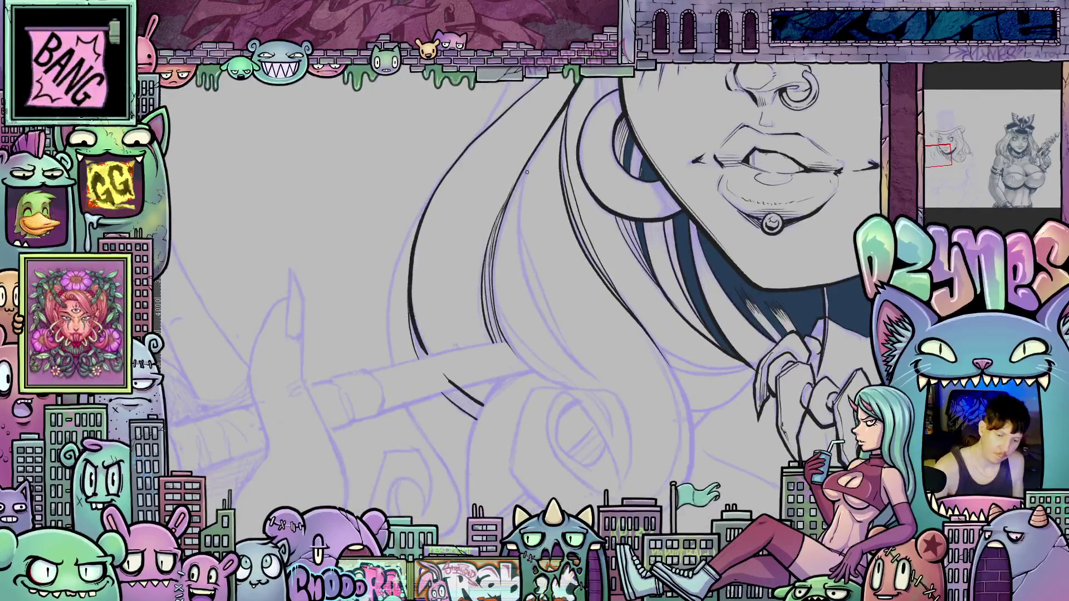
{"action": "left_click_drag", "start_coordinate": [526, 176], "coordinate": [530, 292]}
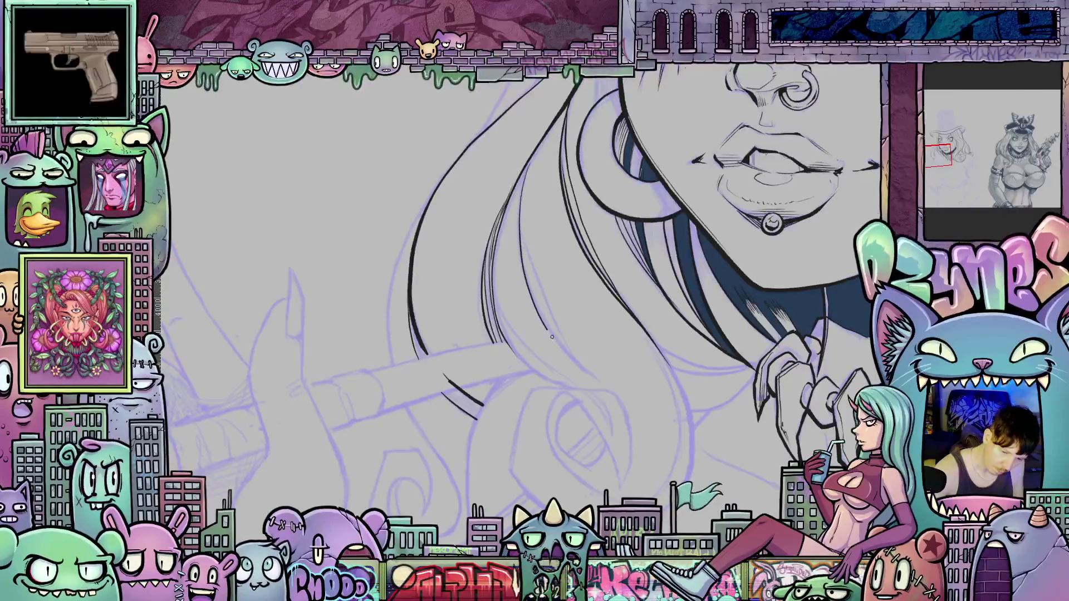
{"action": "key", "text": "-"}
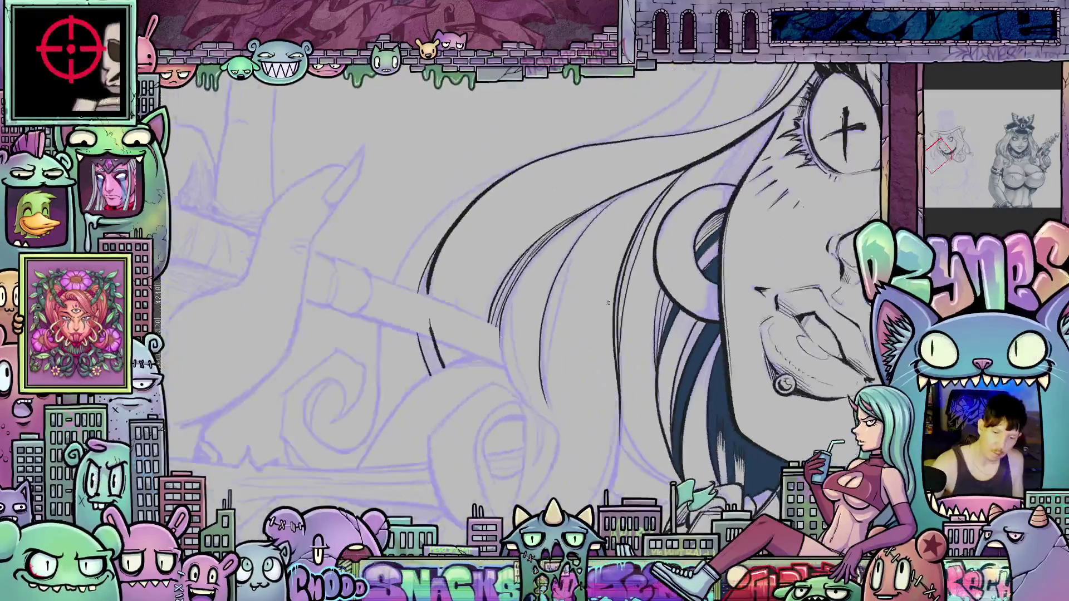
{"action": "mouse_move", "coordinate": [577, 244]}
{"action": "left_mouse_down"}
{"action": "mouse_move", "coordinate": [555, 302]}
{"action": "mouse_move", "coordinate": [548, 398]}
{"action": "left_mouse_up"}
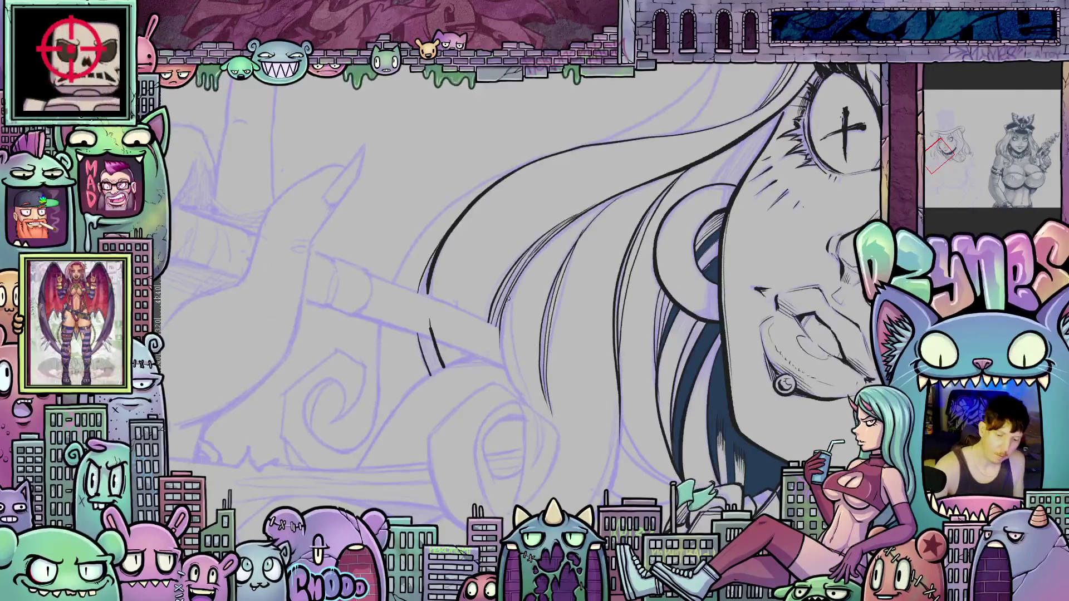
{"action": "mouse_move", "coordinate": [501, 311]}
{"action": "left_mouse_down"}
{"action": "mouse_move", "coordinate": [499, 355]}
{"action": "mouse_move", "coordinate": [518, 396]}
{"action": "left_mouse_up"}
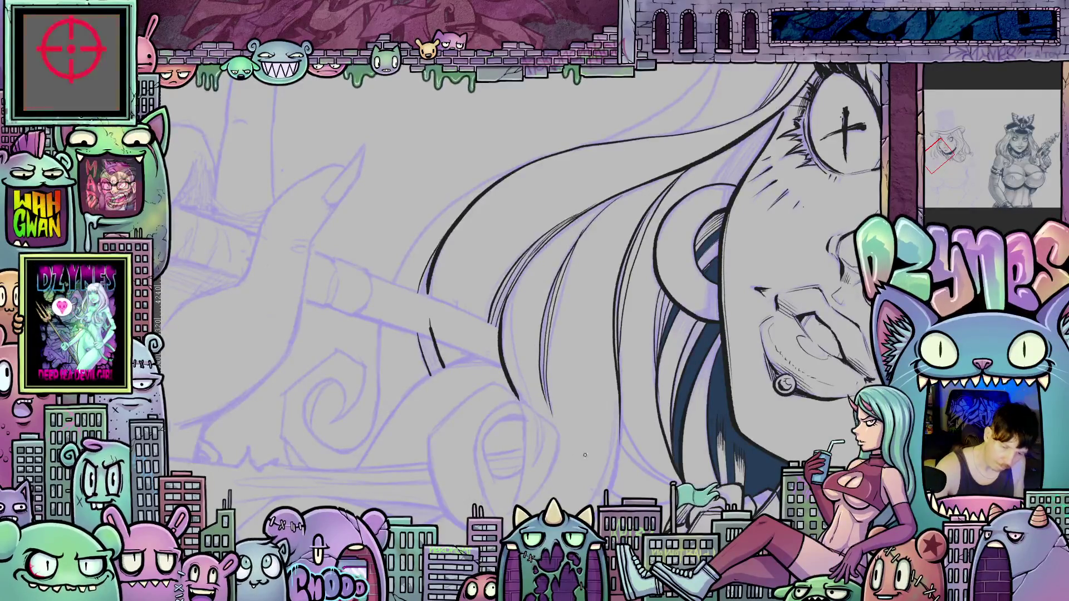
{"action": "mouse_move", "coordinate": [705, 562]}
{"action": "left_mouse_down"}
{"action": "mouse_move", "coordinate": [730, 526]}
{"action": "mouse_move", "coordinate": [741, 382]}
{"action": "mouse_move", "coordinate": [724, 412]}
{"action": "mouse_move", "coordinate": [742, 377]}
{"action": "mouse_move", "coordinate": [627, 416]}
{"action": "left_mouse_up"}
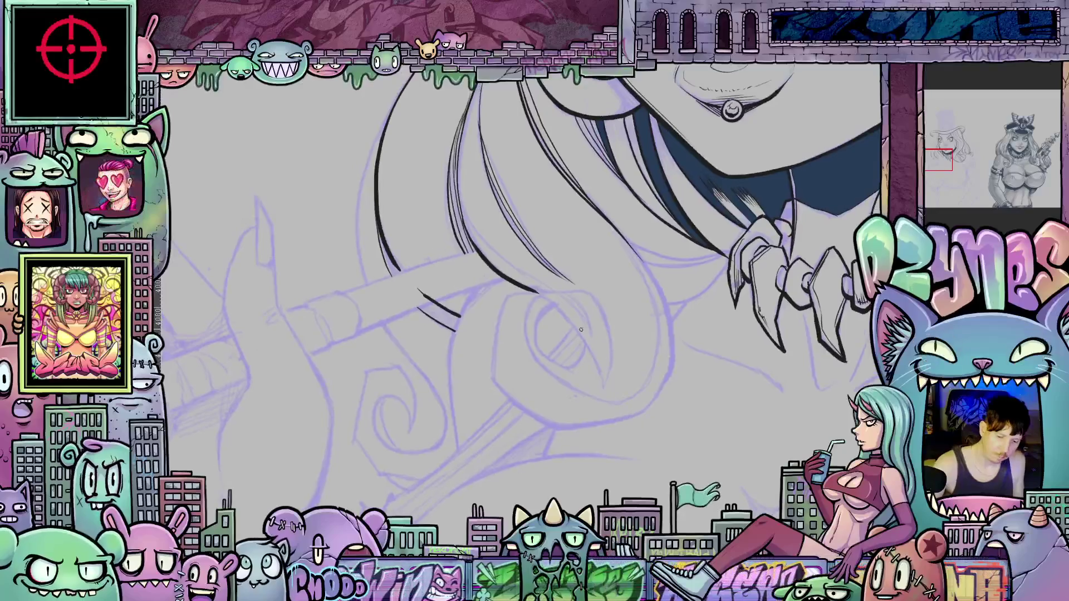
Ink the hair curl's outer edge down to its bottom.
{"action": "key", "text": "6"}
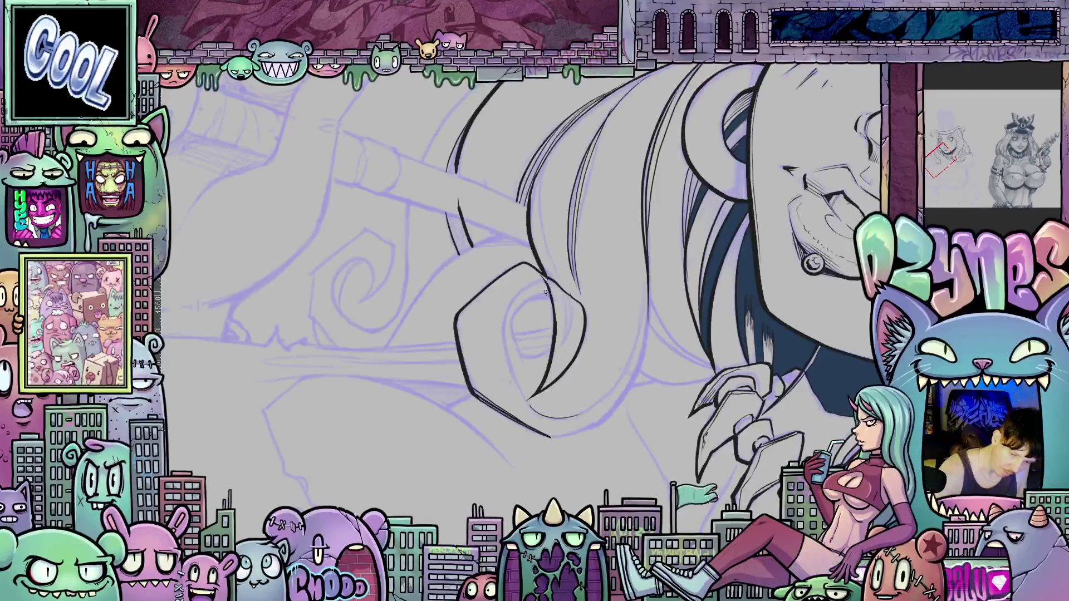
{"action": "key", "text": "5"}
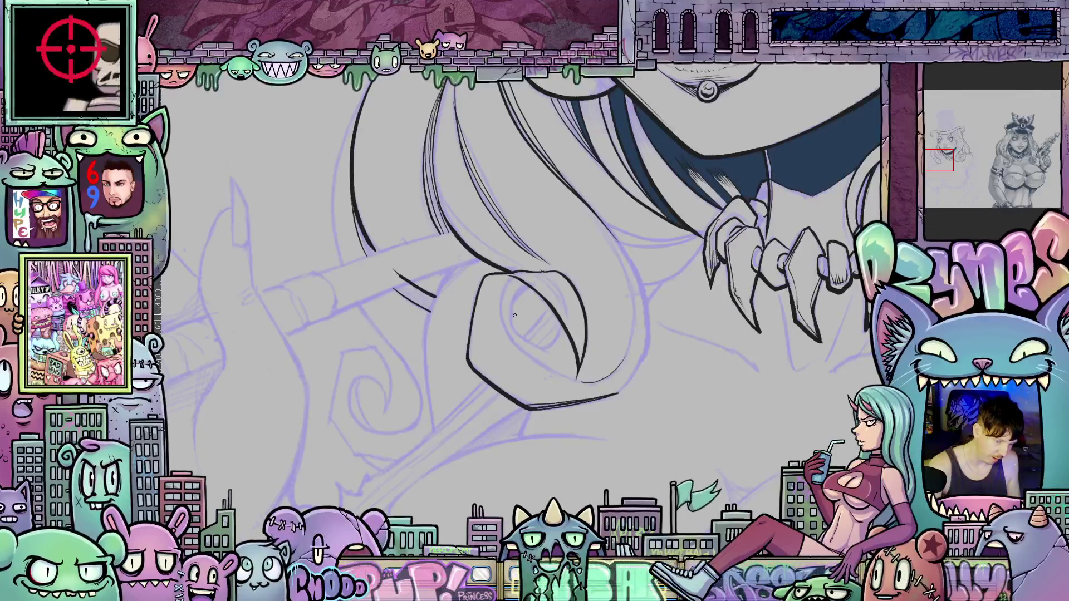
{"action": "mouse_move", "coordinate": [776, 379]}
{"action": "left_mouse_down"}
{"action": "mouse_move", "coordinate": [763, 371]}
{"action": "mouse_move", "coordinate": [728, 426]}
{"action": "left_mouse_up"}
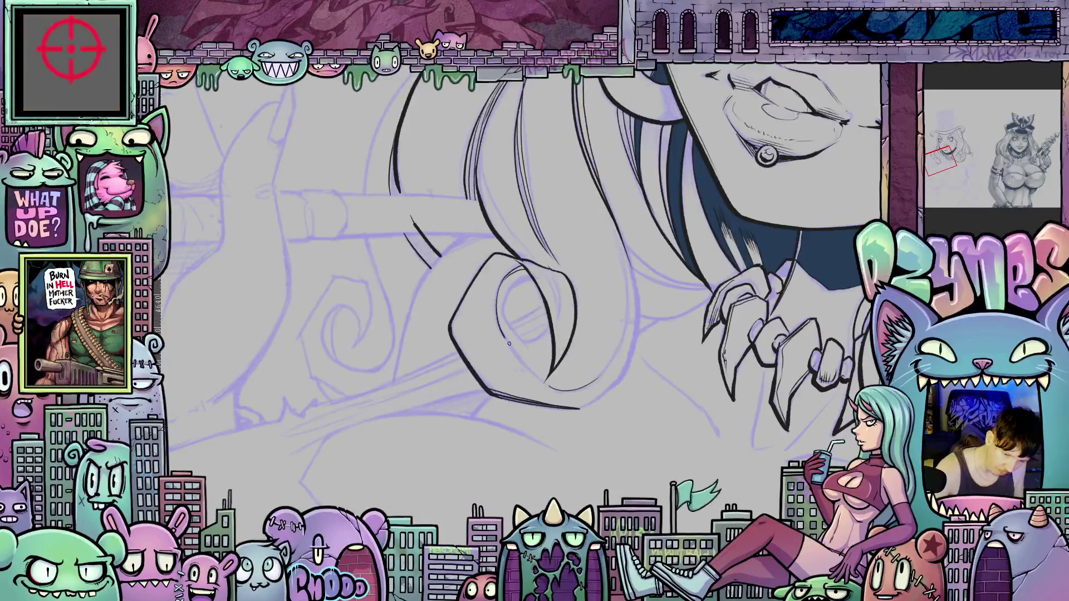
{"action": "mouse_move", "coordinate": [715, 380]}
{"action": "left_mouse_down"}
{"action": "mouse_move", "coordinate": [619, 390]}
{"action": "mouse_move", "coordinate": [523, 379]}
{"action": "left_mouse_up"}
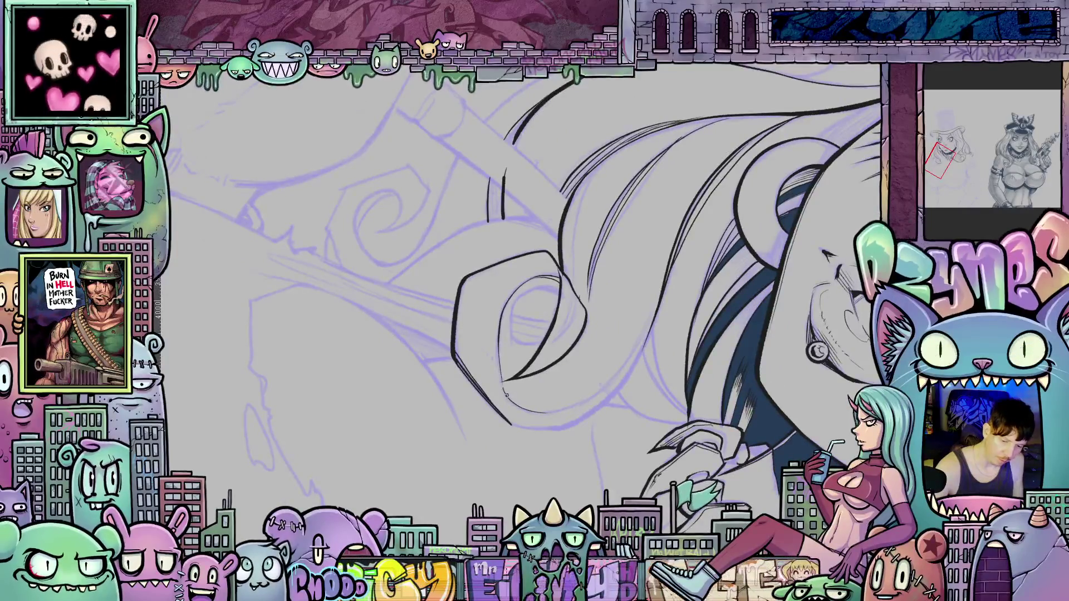
{"action": "left_click_drag", "start_coordinate": [671, 415], "coordinate": [567, 359]}
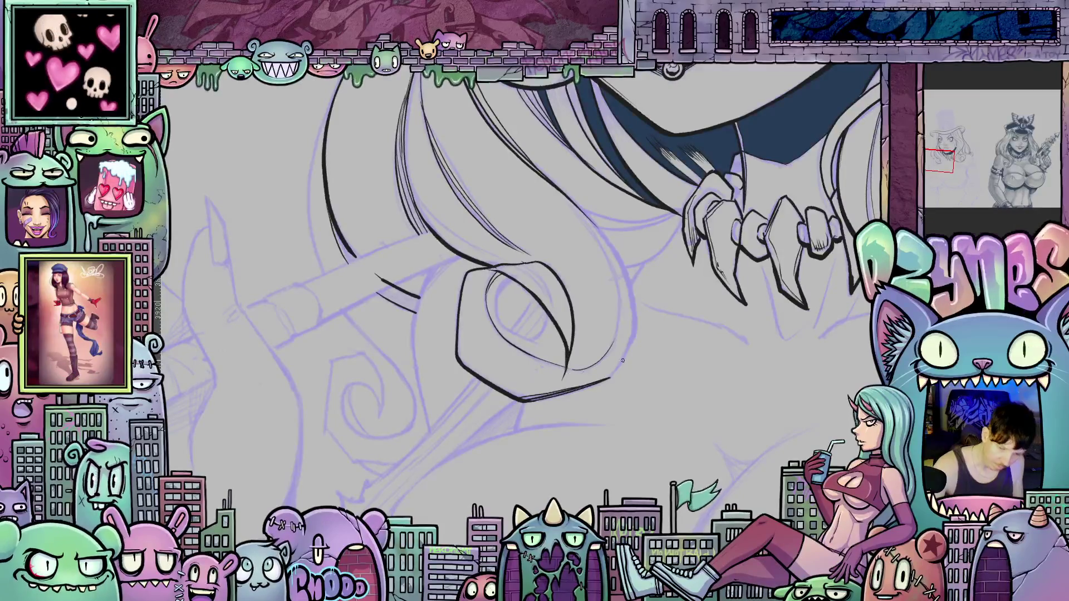
{"action": "left_click_drag", "start_coordinate": [719, 352], "coordinate": [739, 416]}
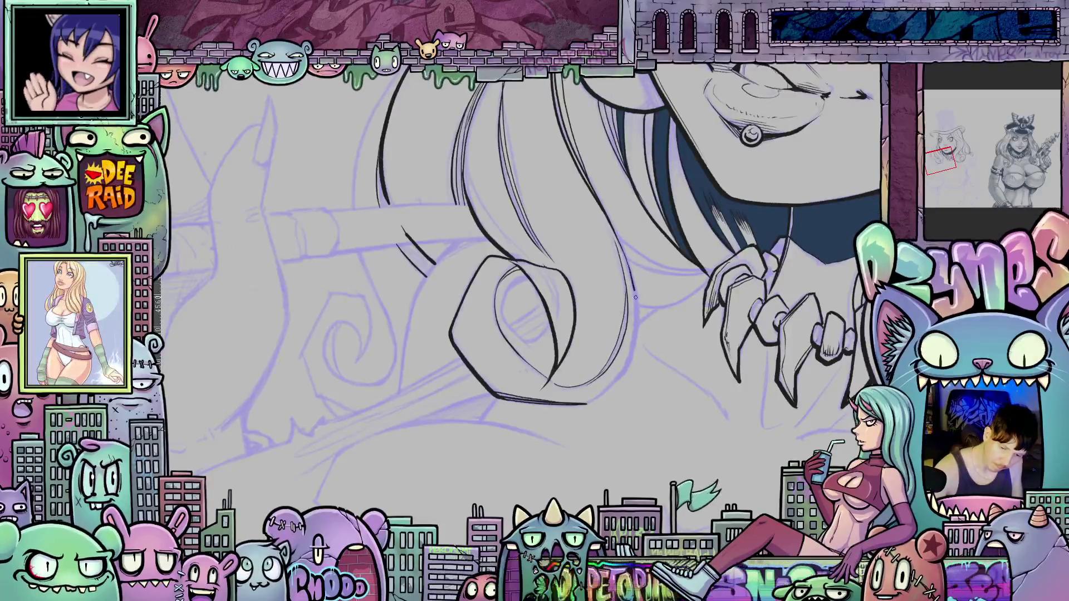
{"action": "left_click_drag", "start_coordinate": [630, 362], "coordinate": [574, 404]}
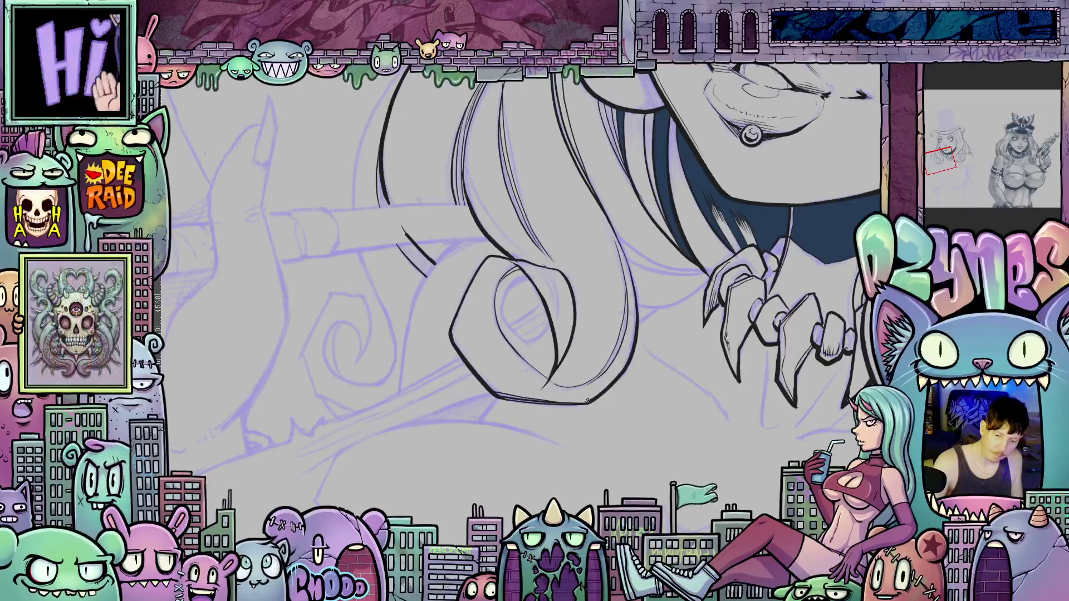
Ink lines inside the spiral hair curl.
{"action": "left_click_drag", "start_coordinate": [518, 284], "coordinate": [574, 324]}
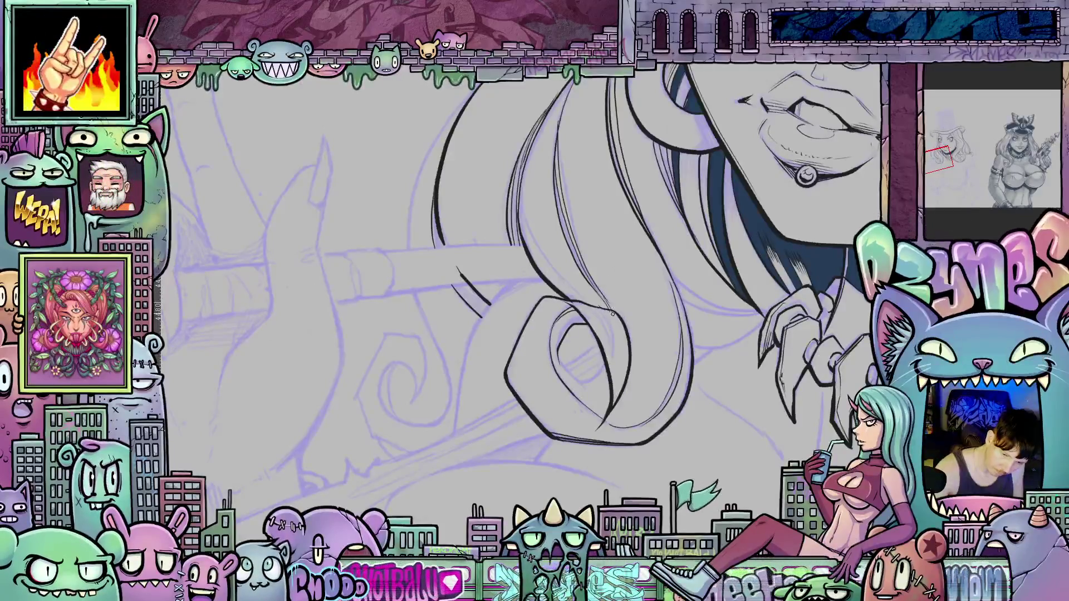
{"action": "mouse_move", "coordinate": [612, 313]}
{"action": "left_mouse_down"}
{"action": "mouse_move", "coordinate": [593, 357]}
{"action": "mouse_move", "coordinate": [574, 332]}
{"action": "left_mouse_up"}
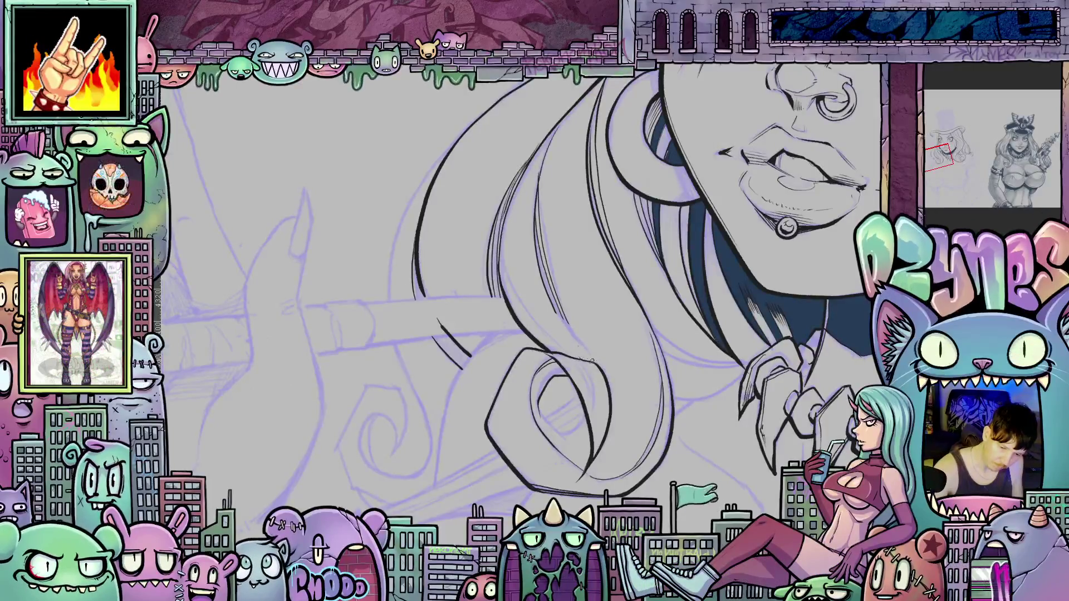
{"action": "left_click_drag", "start_coordinate": [759, 391], "coordinate": [564, 354]}
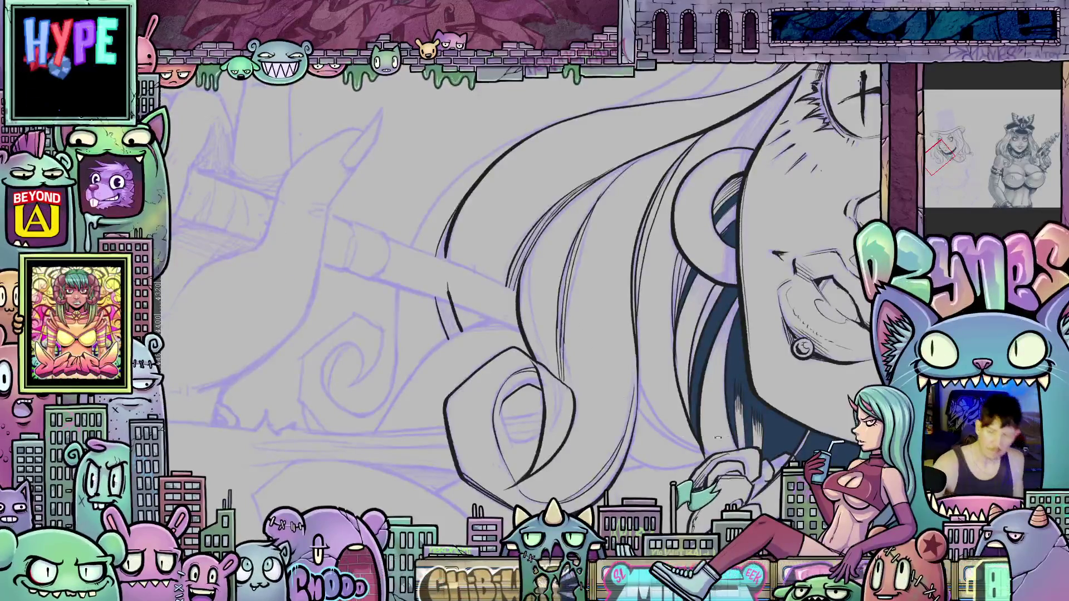
{"action": "key", "text": "ctrl+0"}
{"action": "scroll", "coordinate": [748, 375], "scroll_direction": "up", "scroll_amount": 2}
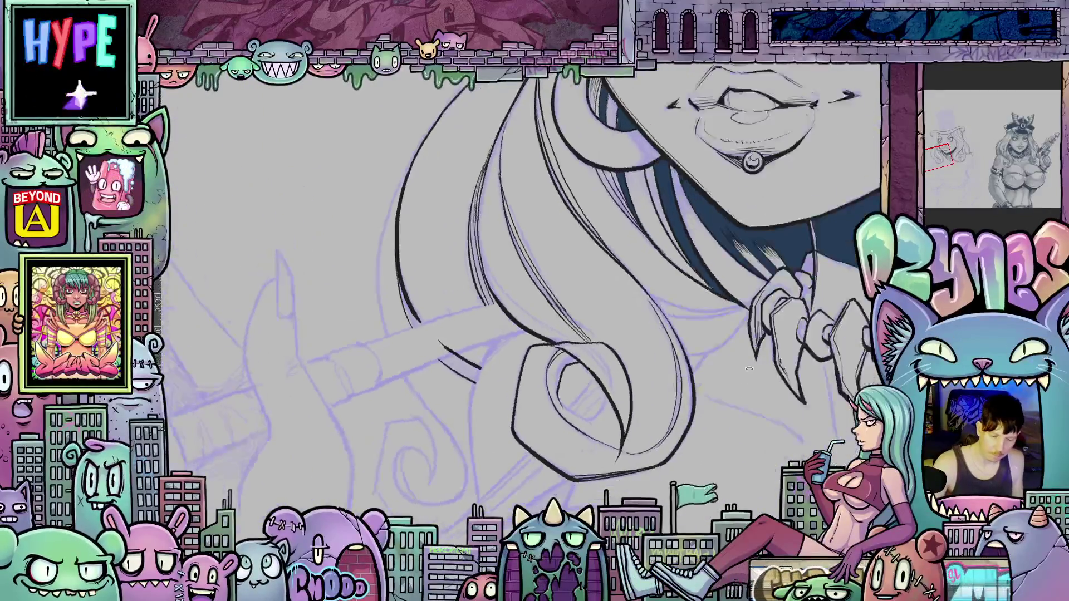
{"action": "left_click_drag", "start_coordinate": [748, 374], "coordinate": [631, 396]}
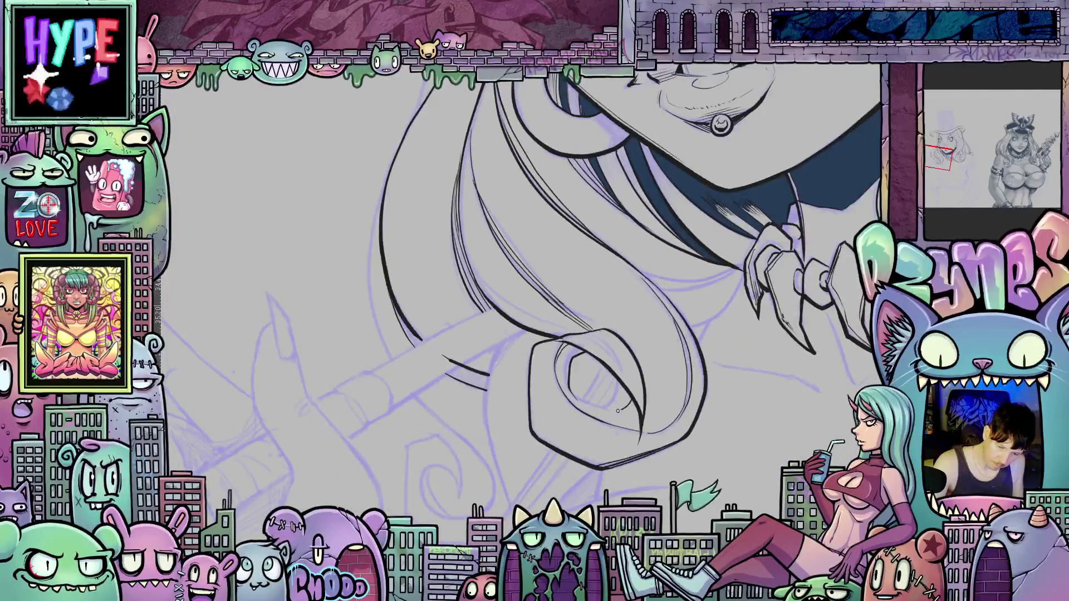
{"action": "mouse_move", "coordinate": [624, 387]}
{"action": "left_mouse_down"}
{"action": "mouse_move", "coordinate": [619, 405]}
{"action": "mouse_move", "coordinate": [616, 396]}
{"action": "mouse_move", "coordinate": [601, 410]}
{"action": "left_mouse_up"}
Add two more ink strokes down along the hair curl.
{"action": "mouse_move", "coordinate": [764, 407]}
{"action": "left_mouse_down"}
{"action": "mouse_move", "coordinate": [607, 445]}
{"action": "mouse_move", "coordinate": [499, 434]}
{"action": "left_mouse_up"}
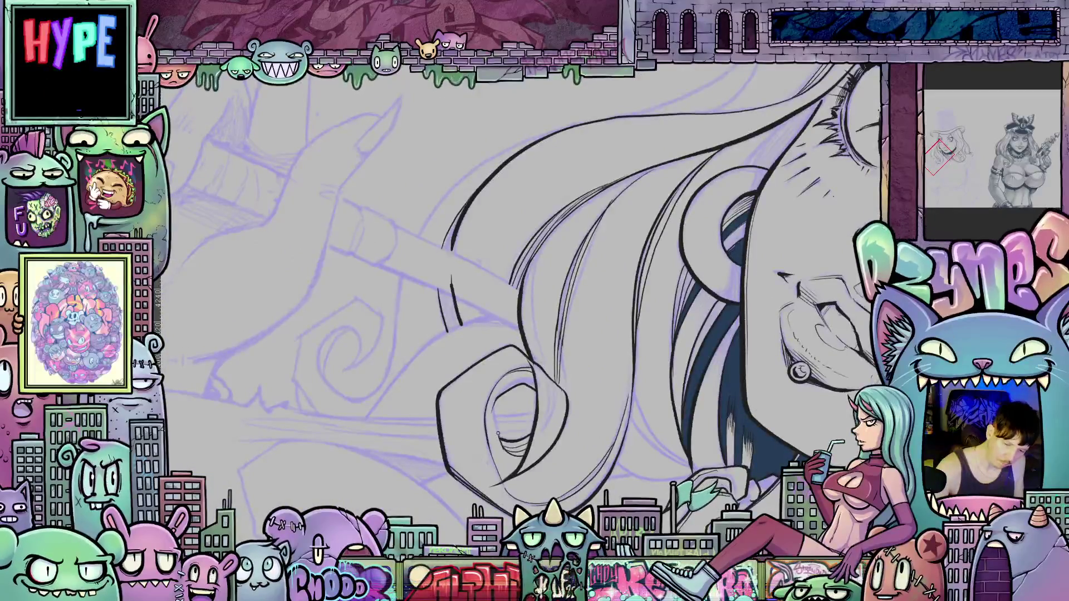
{"action": "left_click_drag", "start_coordinate": [492, 411], "coordinate": [763, 304]}
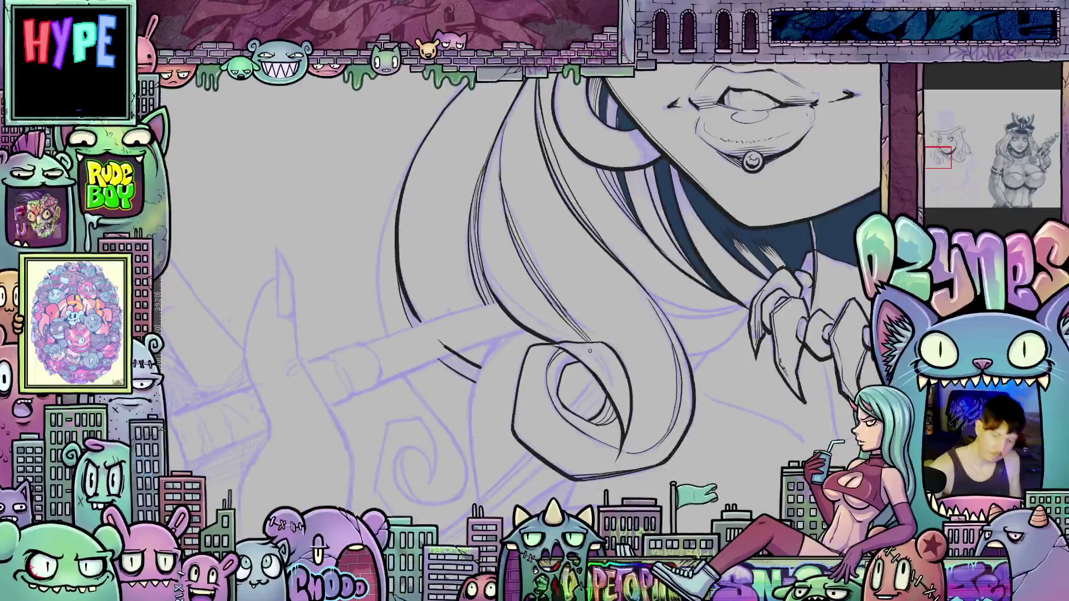
{"action": "left_click_drag", "start_coordinate": [575, 342], "coordinate": [618, 399]}
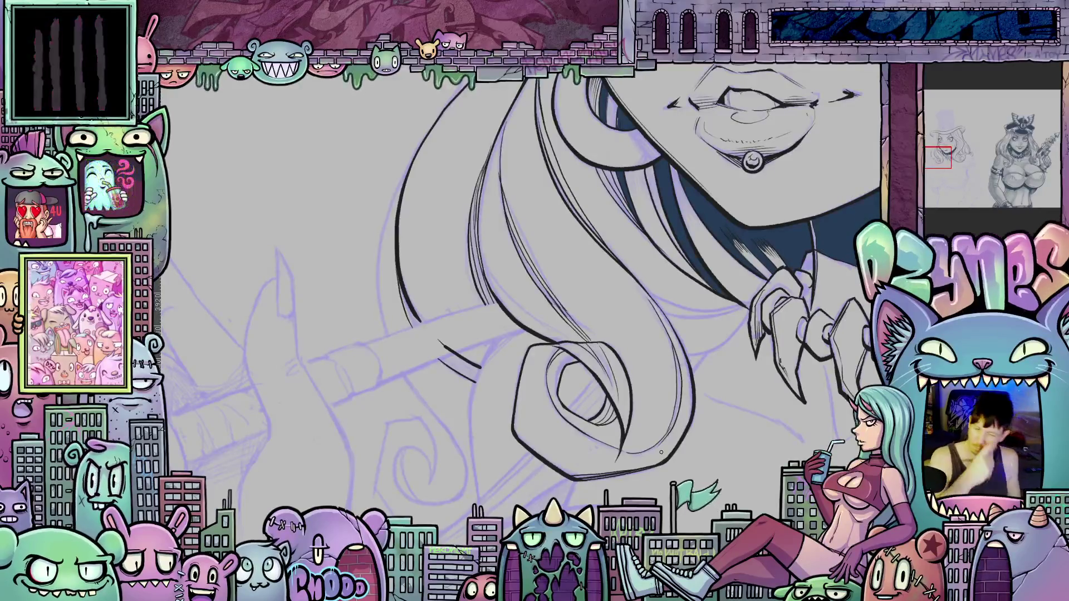
{"action": "mouse_move", "coordinate": [662, 452]}
{"action": "left_mouse_down"}
{"action": "mouse_move", "coordinate": [608, 499]}
{"action": "mouse_move", "coordinate": [593, 368]}
{"action": "left_mouse_up"}
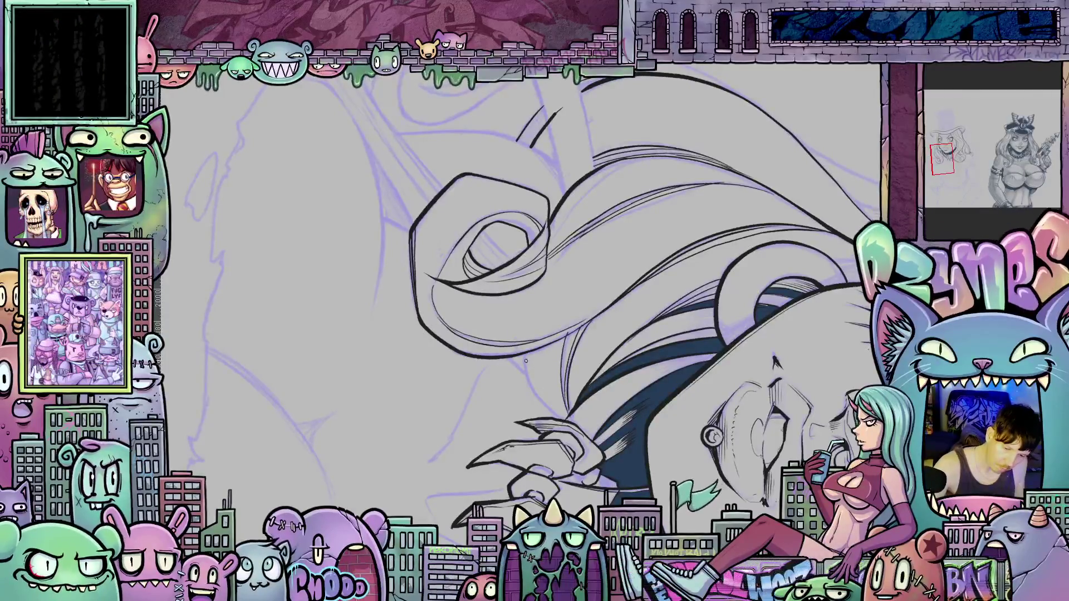
{"action": "left_click_drag", "start_coordinate": [525, 361], "coordinate": [557, 415]}
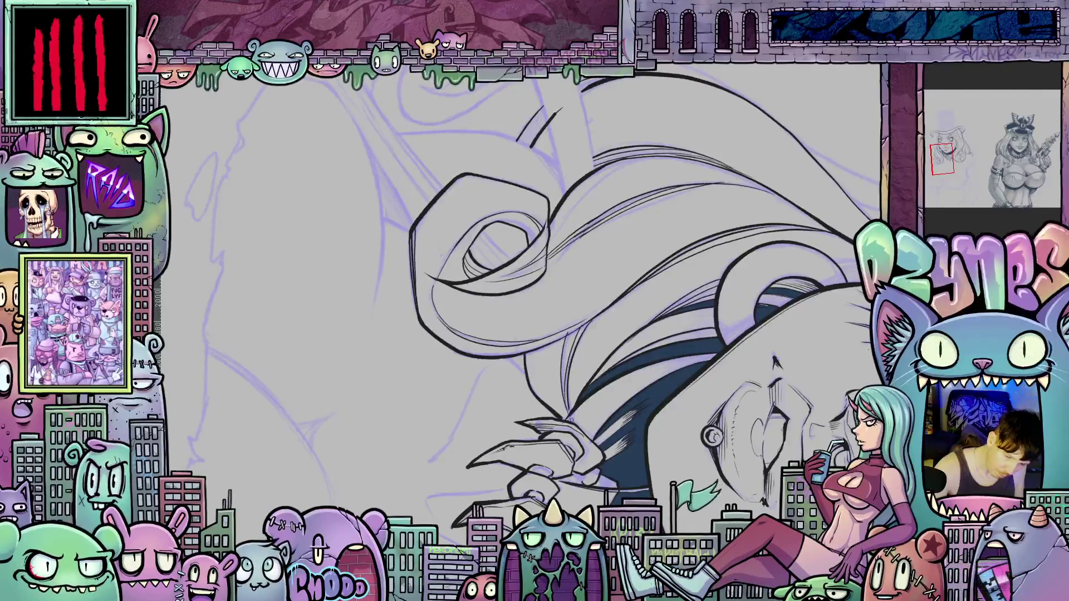
{"action": "mouse_move", "coordinate": [686, 448]}
{"action": "left_mouse_down"}
{"action": "mouse_move", "coordinate": [744, 216]}
{"action": "mouse_move", "coordinate": [635, 244]}
{"action": "left_mouse_up"}
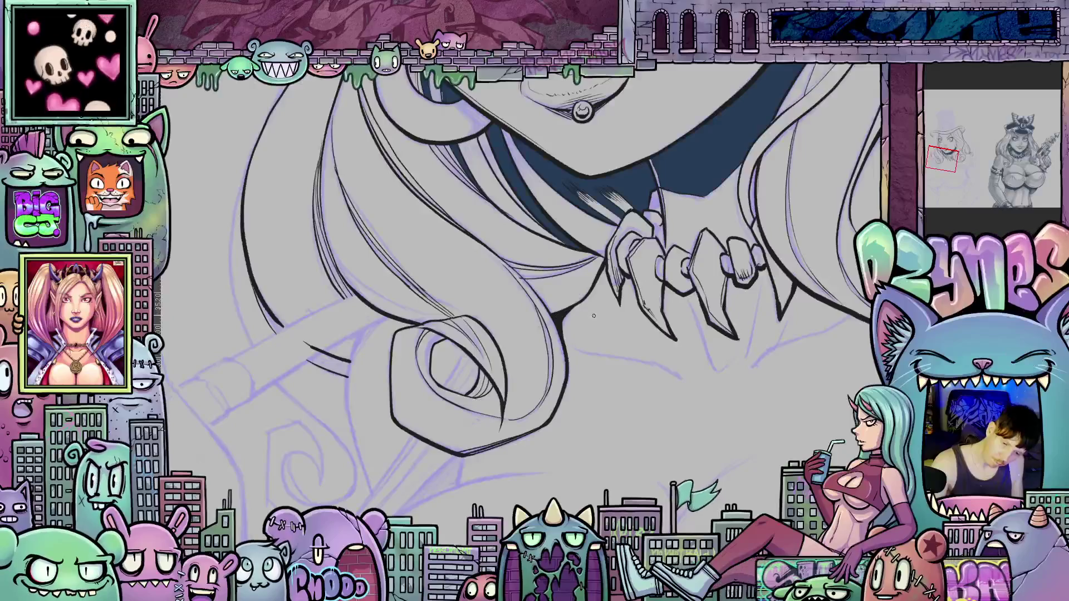
{"action": "scroll", "coordinate": [700, 295], "scroll_direction": "down", "scroll_amount": 5}
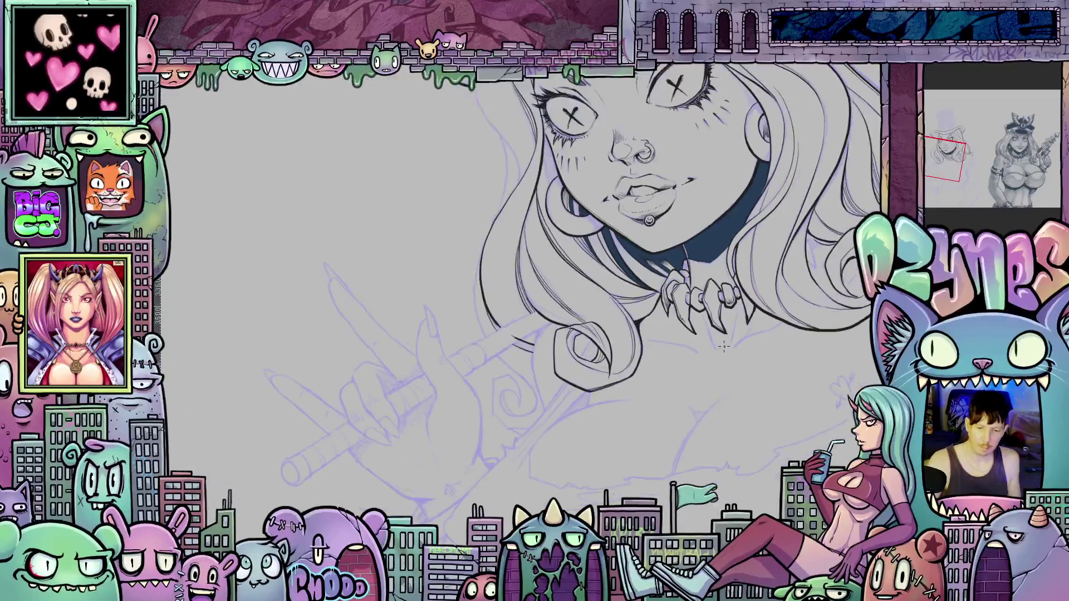
{"action": "mouse_move", "coordinate": [736, 365]}
{"action": "left_mouse_down"}
{"action": "mouse_move", "coordinate": [680, 443]}
{"action": "mouse_move", "coordinate": [714, 424]}
{"action": "left_mouse_up"}
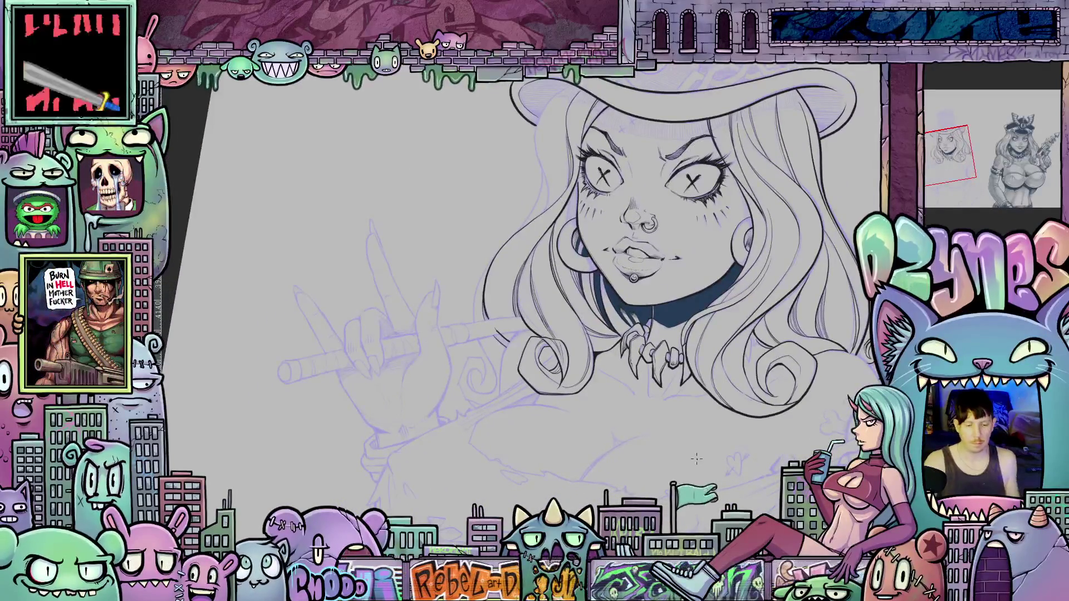
{"action": "left_click_drag", "start_coordinate": [624, 424], "coordinate": [697, 501]}
{"action": "scroll", "coordinate": [697, 501], "scroll_direction": "up", "scroll_amount": 5}
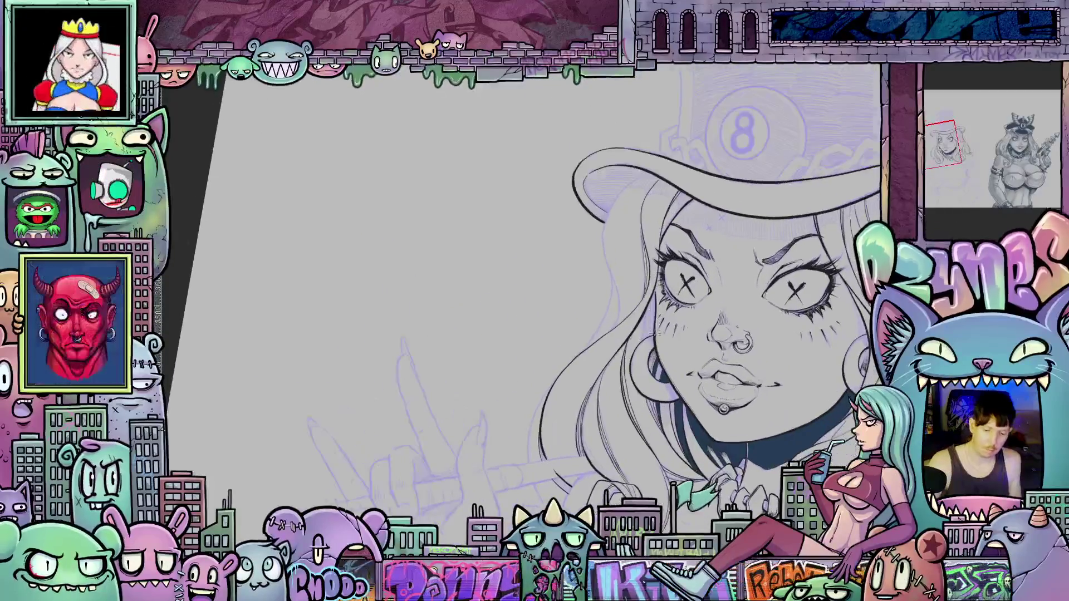
{"action": "left_click_drag", "start_coordinate": [657, 356], "coordinate": [582, 357]}
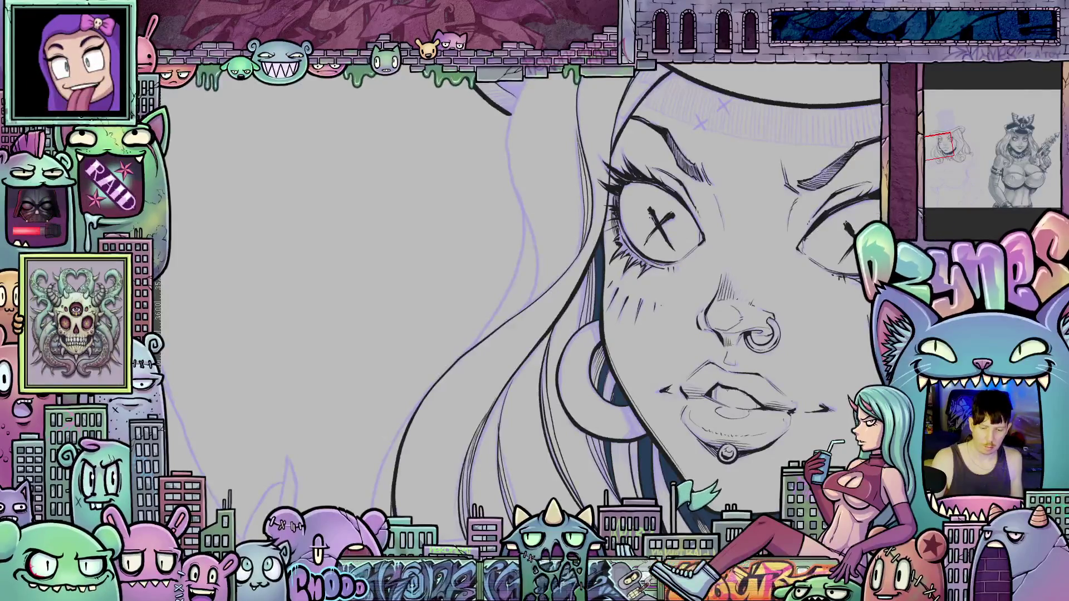
{"action": "scroll", "coordinate": [801, 406], "scroll_direction": "down", "scroll_amount": 1}
{"action": "scroll", "coordinate": [792, 404], "scroll_direction": "down", "scroll_amount": 3}
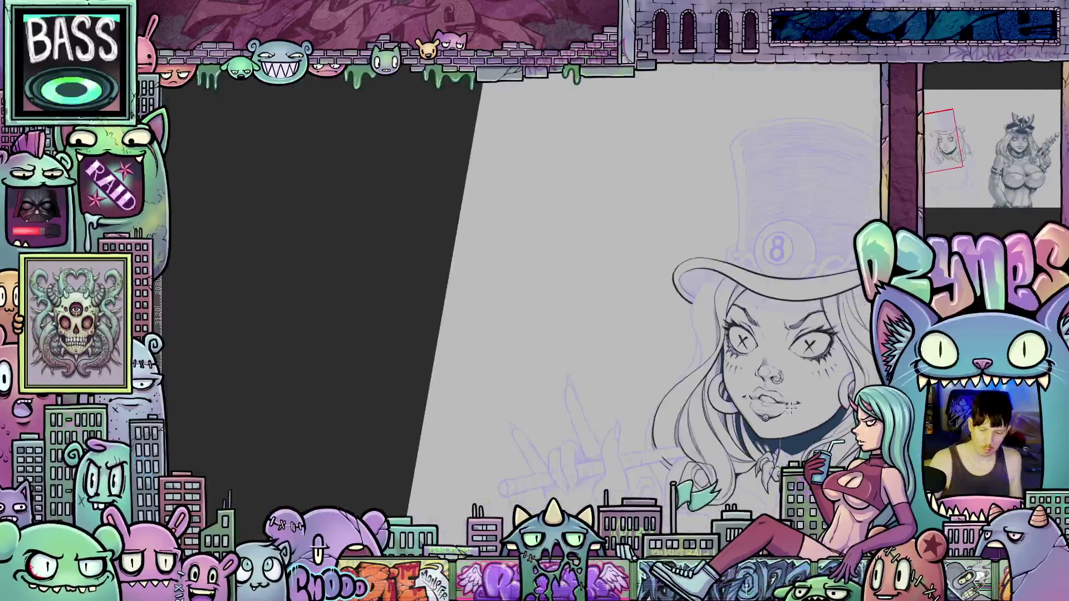
{"action": "scroll", "coordinate": [792, 404], "scroll_direction": "down", "scroll_amount": 3}
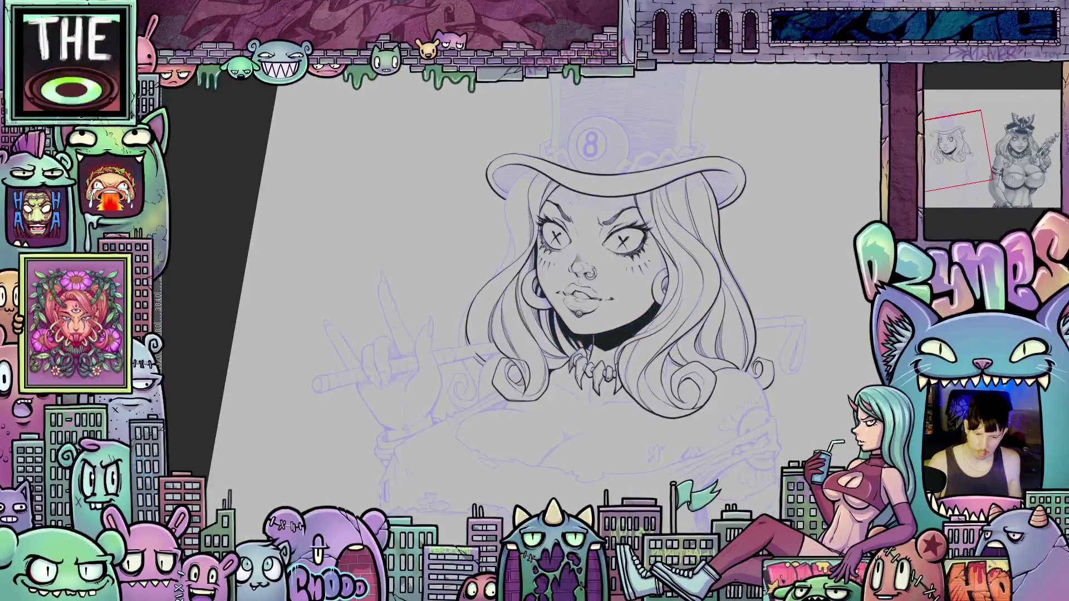
{"action": "scroll", "coordinate": [590, 301], "scroll_direction": "down", "scroll_amount": 3}
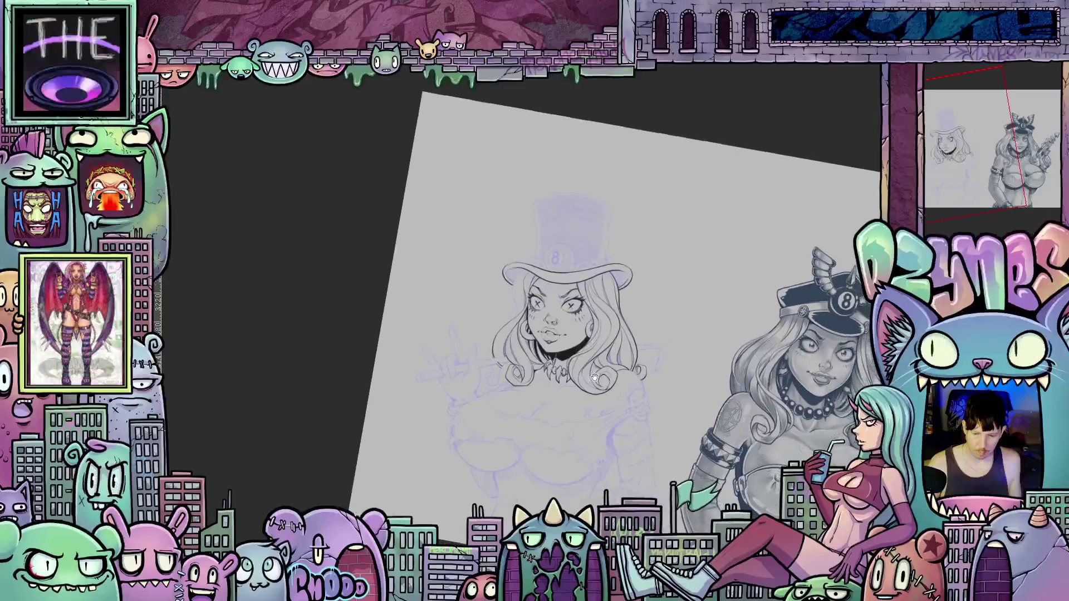
{"action": "scroll", "coordinate": [579, 312], "scroll_direction": "up", "scroll_amount": 3}
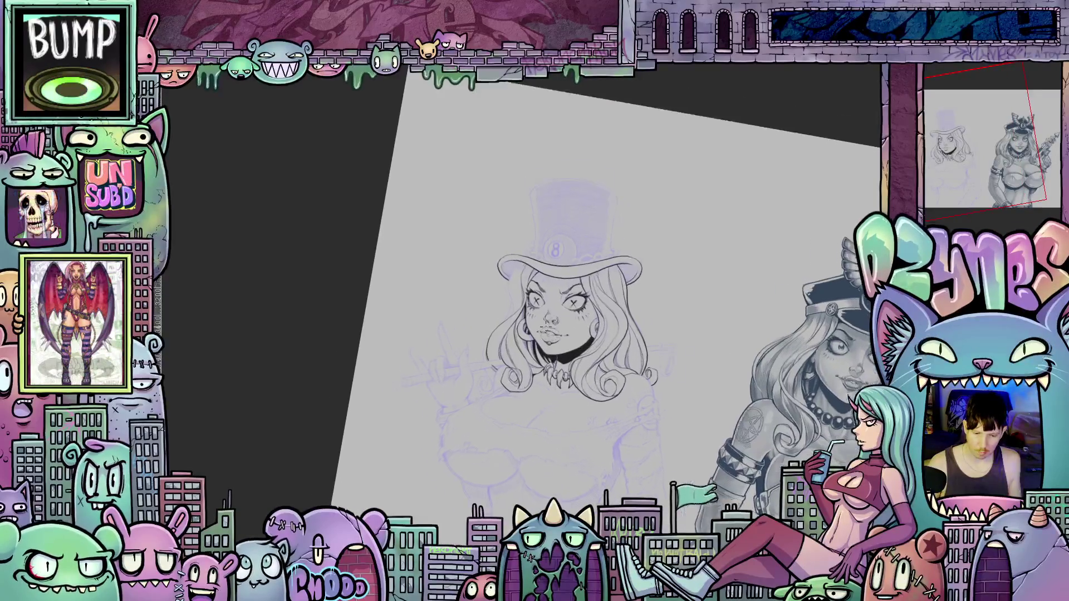
{"action": "scroll", "coordinate": [547, 319], "scroll_direction": "up", "scroll_amount": 5}
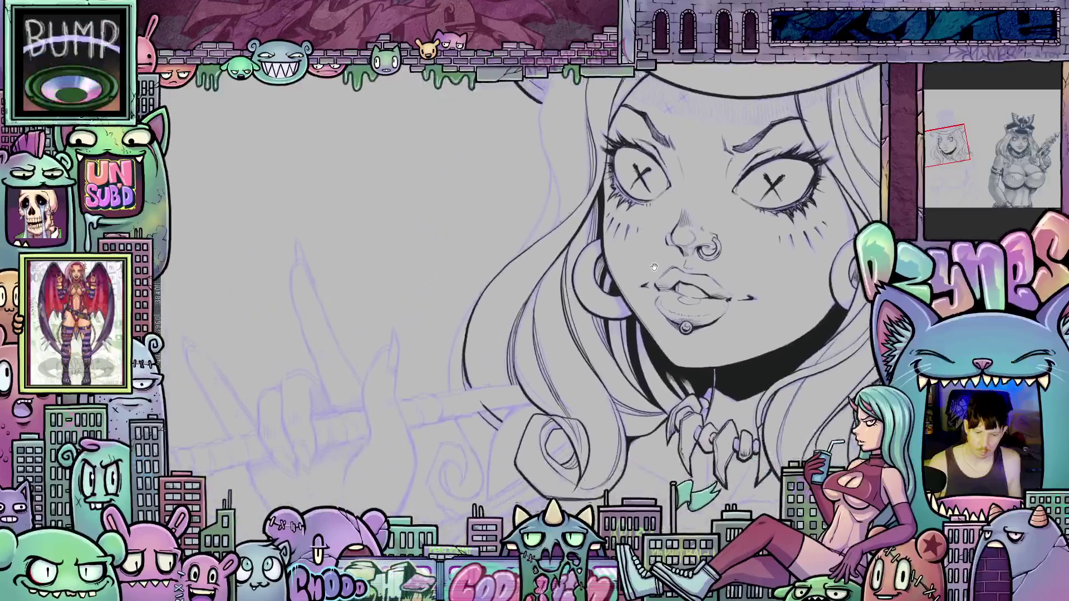
{"action": "left_click_drag", "start_coordinate": [648, 292], "coordinate": [679, 233]}
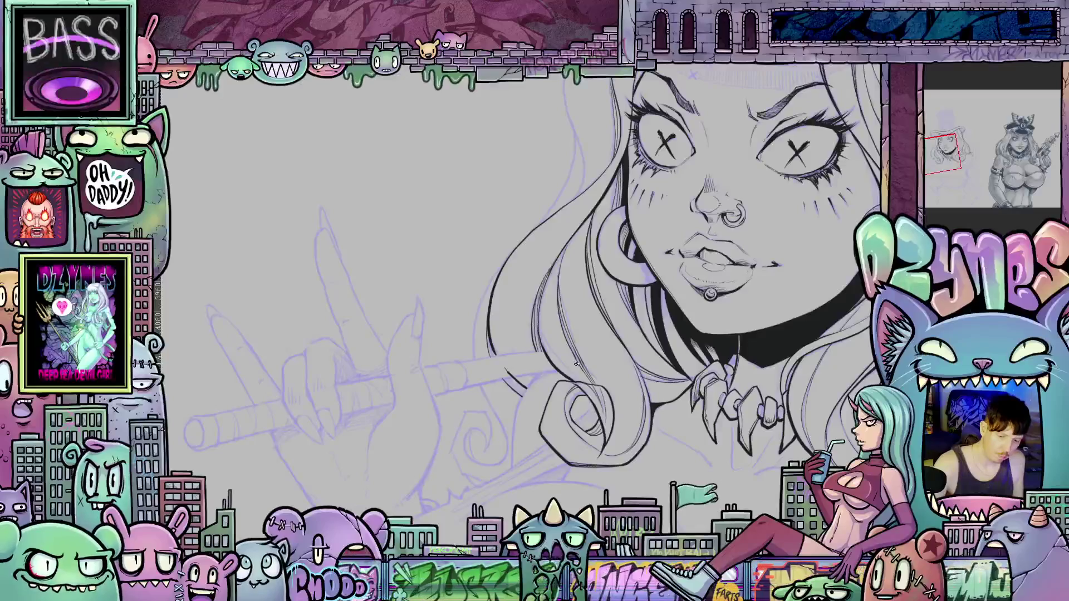
Ink the left edge of the cue stick below the hair.
{"action": "left_click_drag", "start_coordinate": [647, 400], "coordinate": [576, 359]}
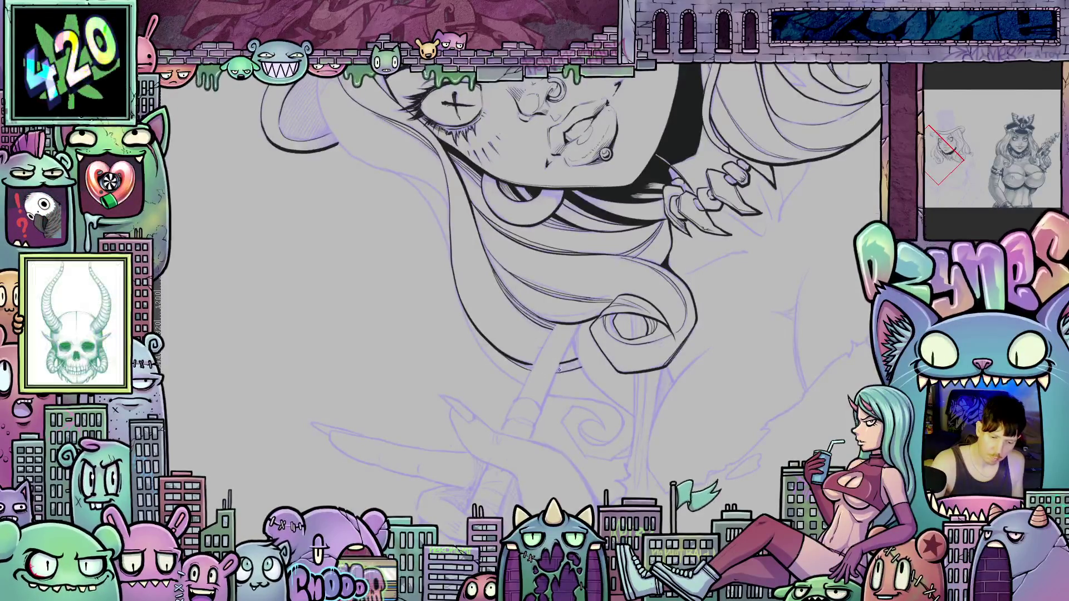
{"action": "left_click_drag", "start_coordinate": [630, 430], "coordinate": [701, 359]}
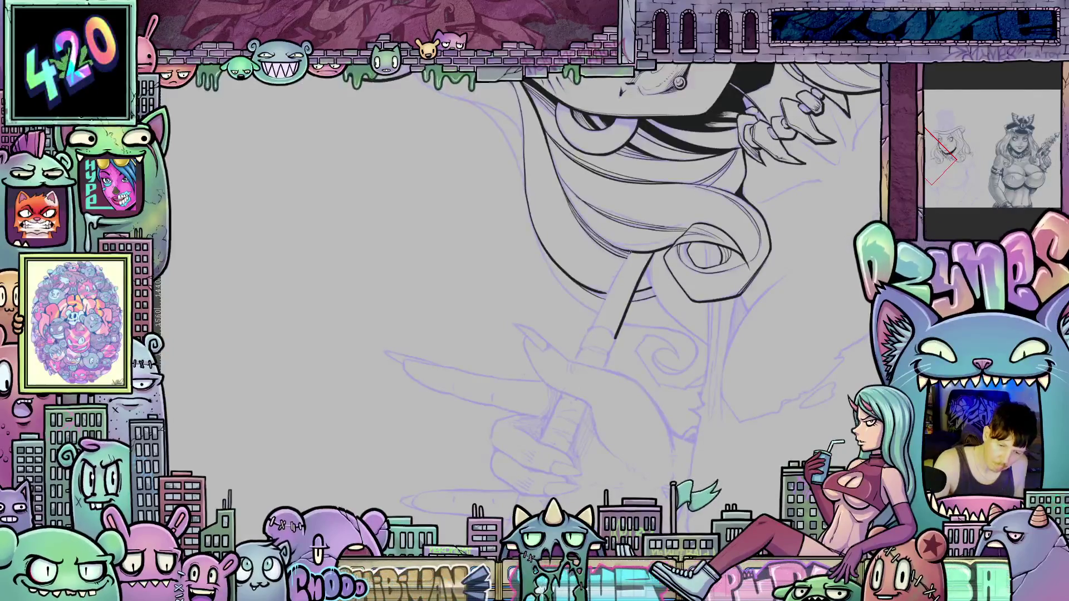
{"action": "left_click_drag", "start_coordinate": [610, 291], "coordinate": [594, 325]}
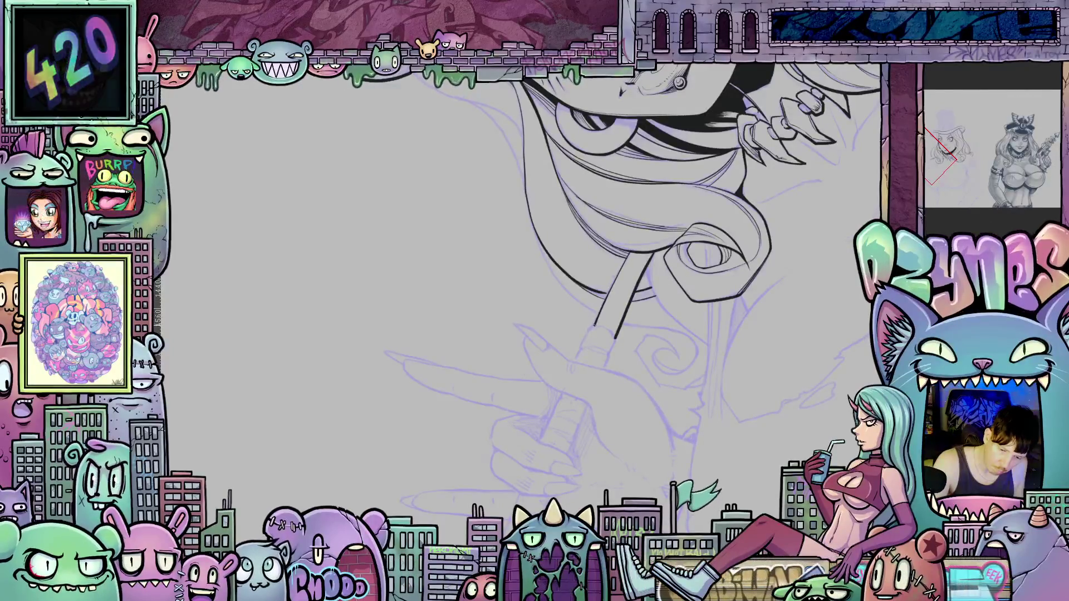
Add a short ink stroke to the spiral hair curl.
{"action": "mouse_move", "coordinate": [795, 315]}
{"action": "left_mouse_down"}
{"action": "mouse_move", "coordinate": [600, 471]}
{"action": "mouse_move", "coordinate": [632, 448]}
{"action": "left_mouse_up"}
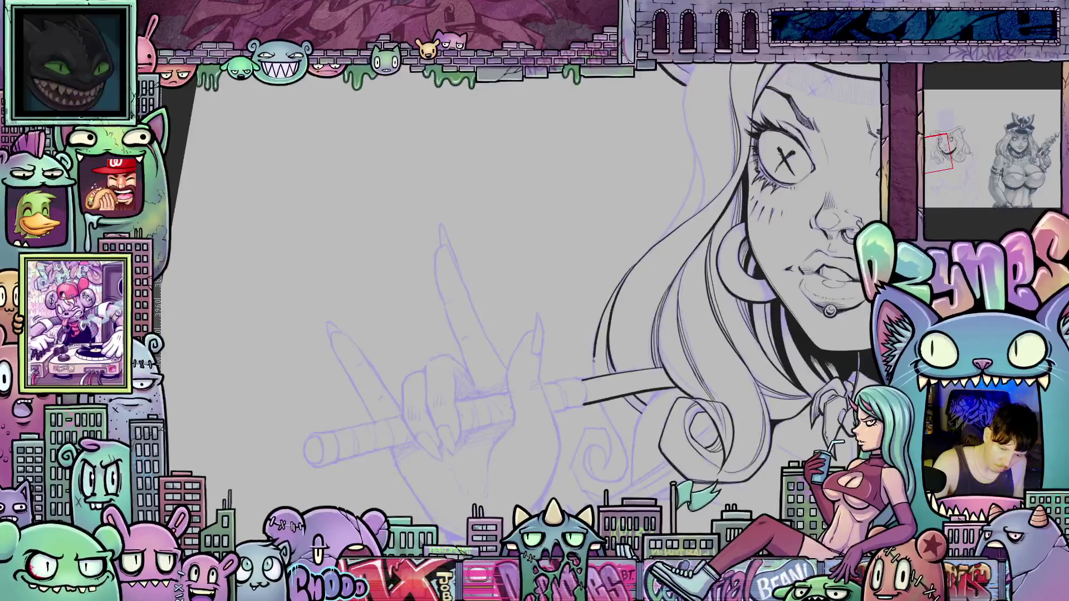
{"action": "left_click_drag", "start_coordinate": [649, 445], "coordinate": [621, 377]}
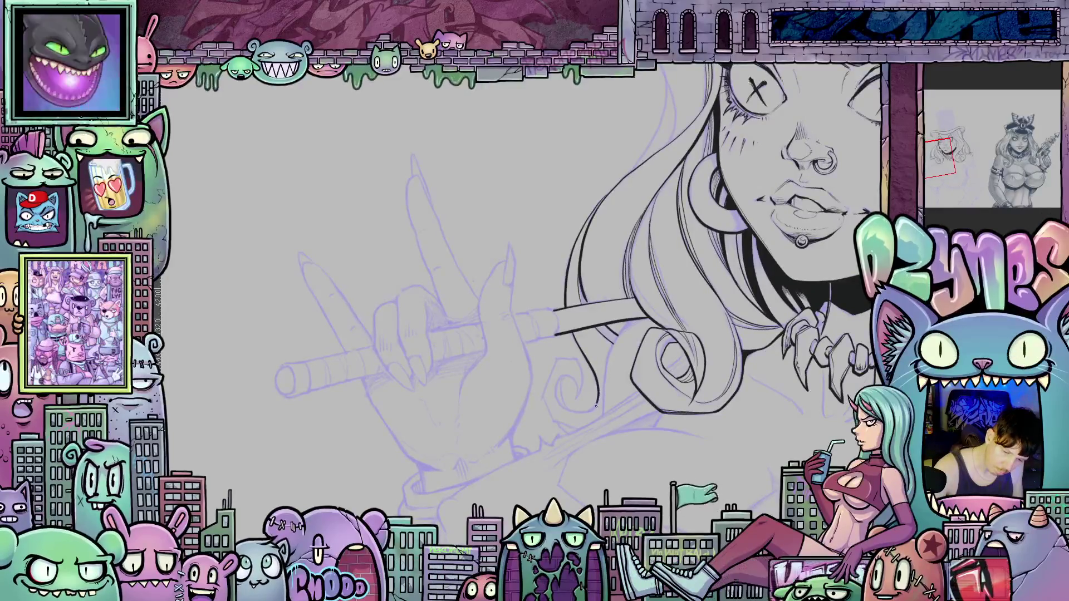
{"action": "left_click_drag", "start_coordinate": [555, 384], "coordinate": [564, 376]}
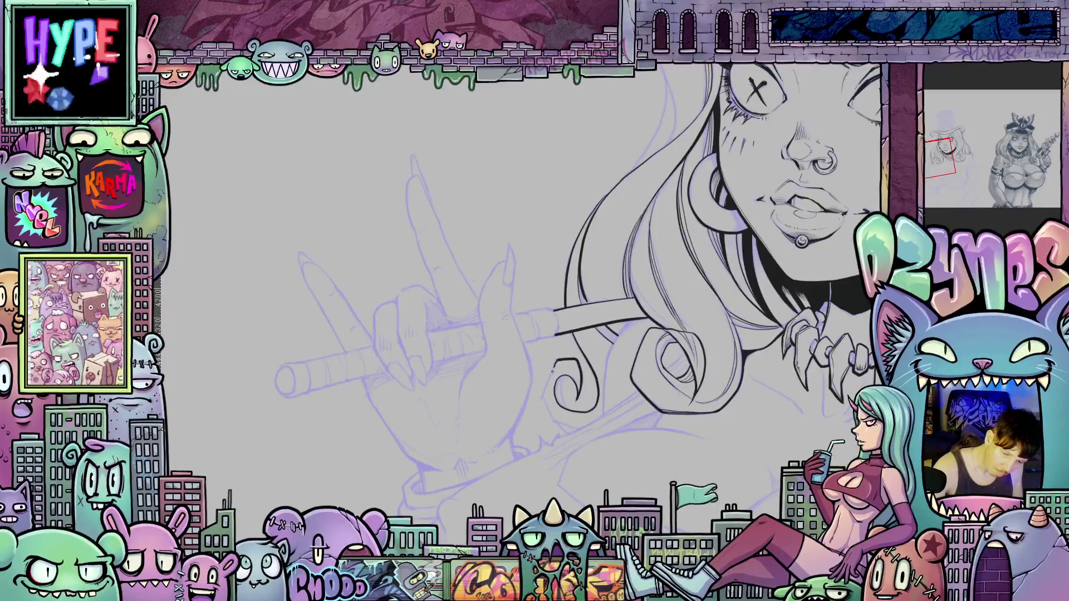
{"action": "mouse_move", "coordinate": [576, 428]}
{"action": "left_mouse_down"}
{"action": "mouse_move", "coordinate": [477, 411]}
{"action": "mouse_move", "coordinate": [482, 428]}
{"action": "left_mouse_up"}
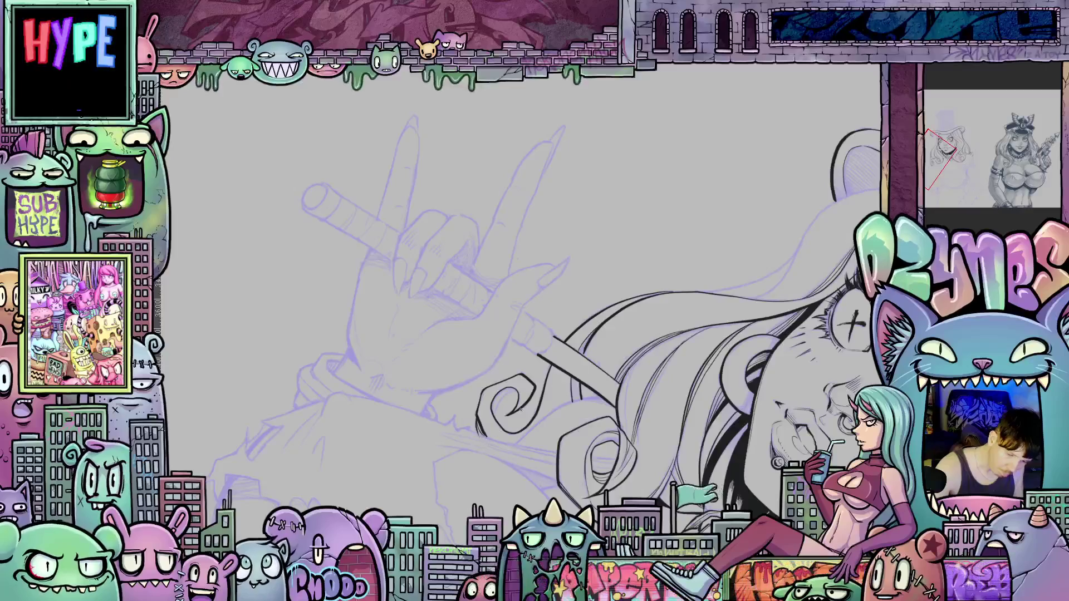
{"action": "left_click_drag", "start_coordinate": [726, 422], "coordinate": [566, 381]}
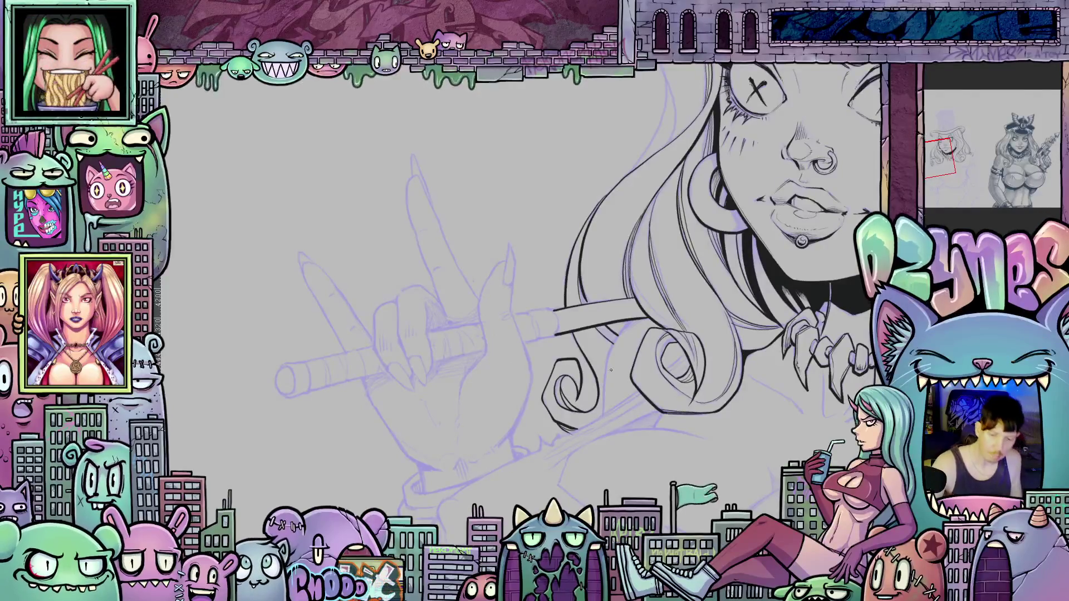
{"action": "mouse_move", "coordinate": [615, 374]}
{"action": "left_mouse_down"}
{"action": "mouse_move", "coordinate": [679, 382]}
{"action": "mouse_move", "coordinate": [611, 329]}
{"action": "left_mouse_up"}
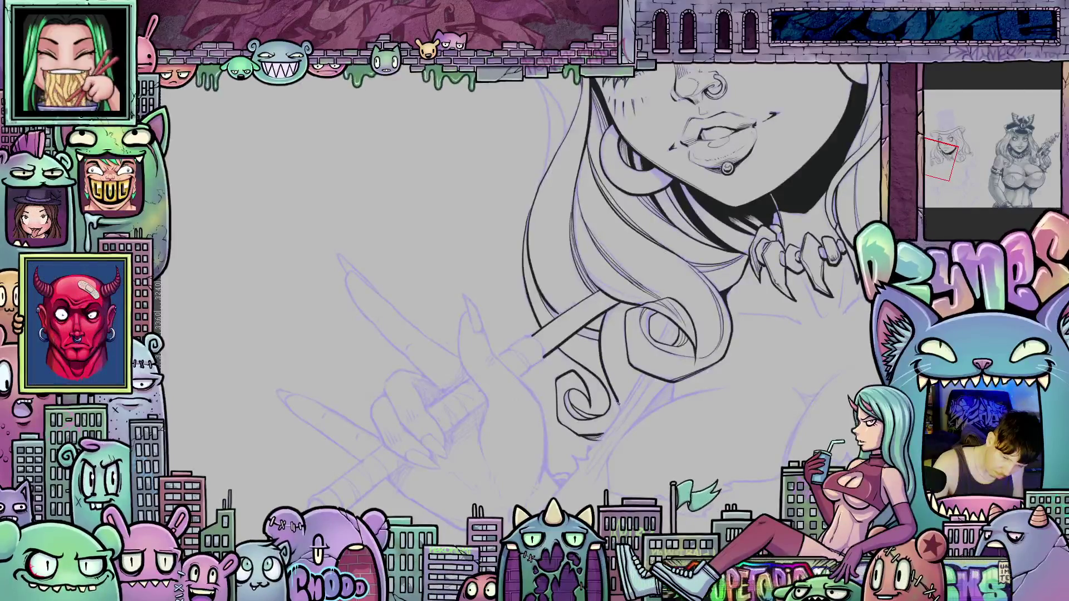
{"action": "mouse_move", "coordinate": [683, 427]}
{"action": "left_mouse_down"}
{"action": "mouse_move", "coordinate": [550, 471]}
{"action": "mouse_move", "coordinate": [610, 484]}
{"action": "mouse_move", "coordinate": [633, 341]}
{"action": "mouse_move", "coordinate": [676, 356]}
{"action": "mouse_move", "coordinate": [594, 244]}
{"action": "mouse_move", "coordinate": [594, 268]}
{"action": "left_mouse_up"}
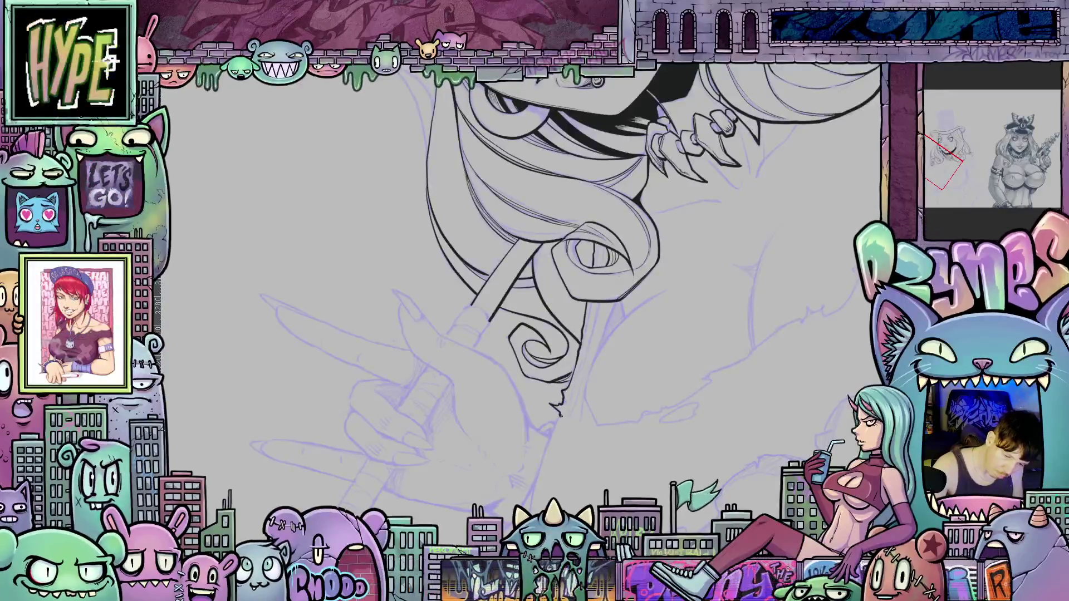
Extend the ink line down the cue stick and add short strokes along the hair strand.
{"action": "mouse_move", "coordinate": [557, 476]}
{"action": "left_mouse_down"}
{"action": "mouse_move", "coordinate": [557, 434]}
{"action": "mouse_move", "coordinate": [607, 351]}
{"action": "left_mouse_up"}
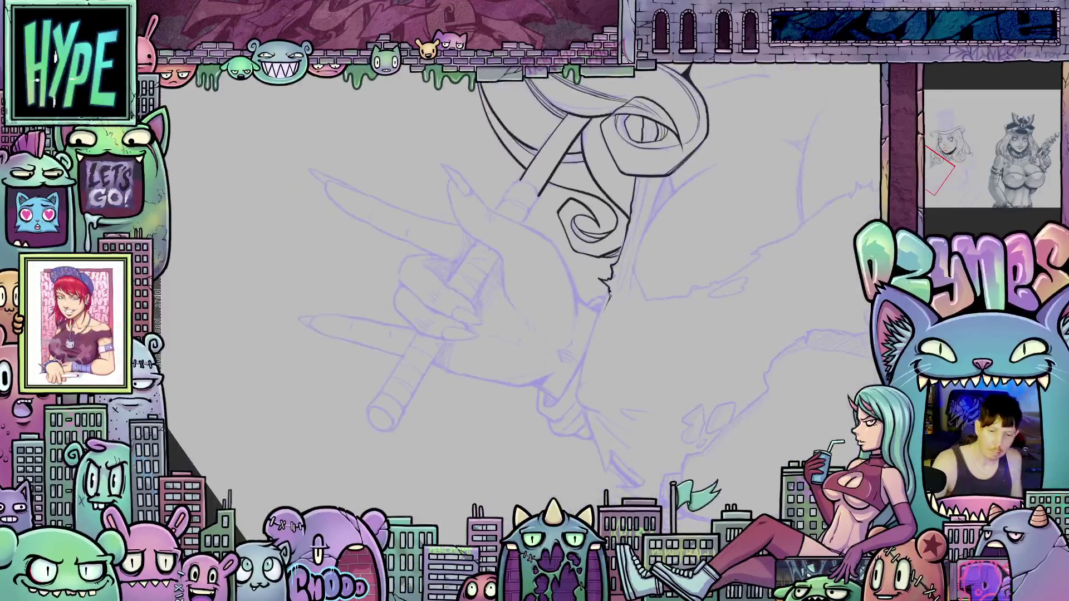
{"action": "left_click_drag", "start_coordinate": [608, 295], "coordinate": [589, 346]}
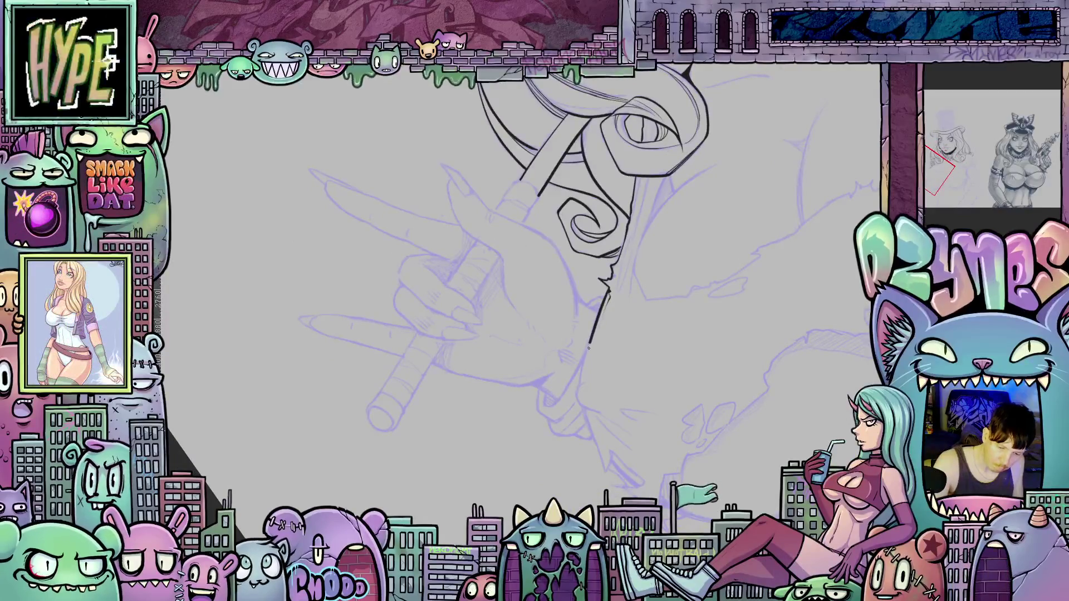
{"action": "mouse_move", "coordinate": [627, 379]}
{"action": "left_mouse_down"}
{"action": "mouse_move", "coordinate": [645, 443]}
{"action": "mouse_move", "coordinate": [712, 415]}
{"action": "mouse_move", "coordinate": [564, 335]}
{"action": "left_mouse_up"}
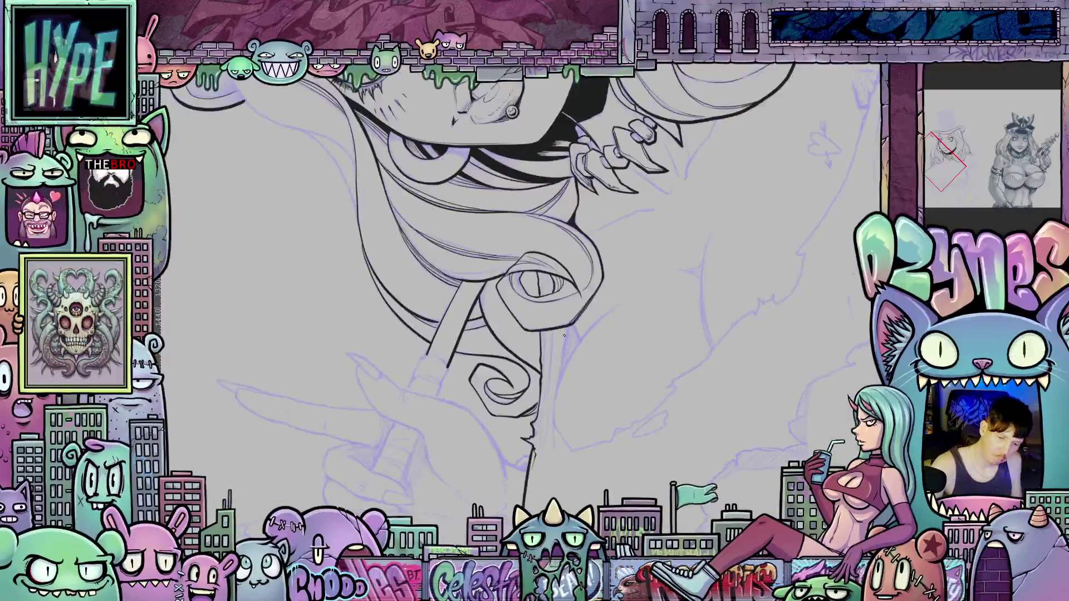
{"action": "left_click_drag", "start_coordinate": [806, 299], "coordinate": [824, 401]}
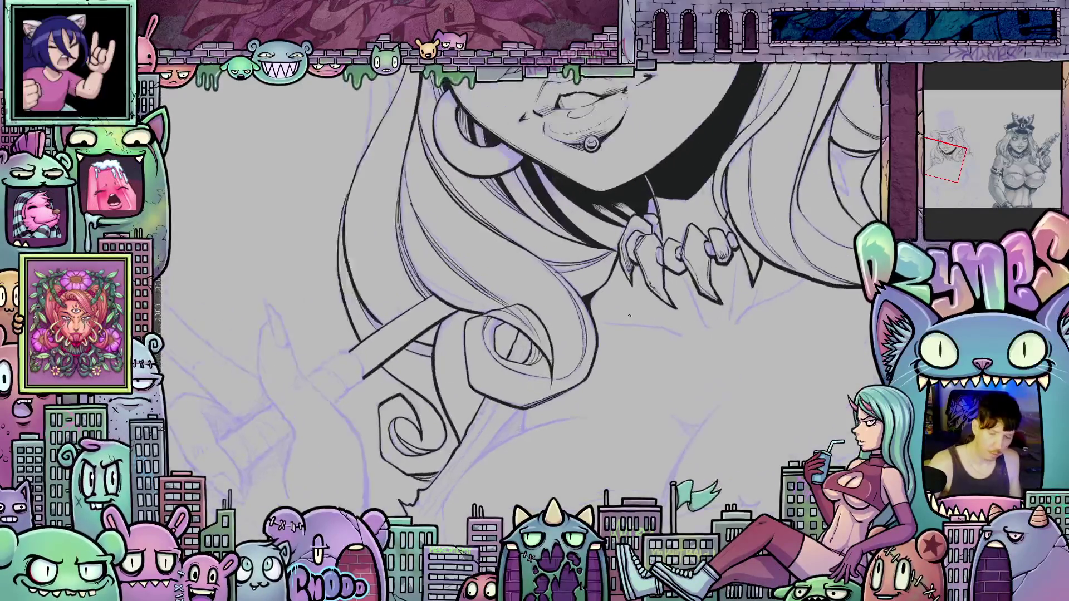
{"action": "scroll", "coordinate": [624, 309], "scroll_direction": "up", "scroll_amount": 3}
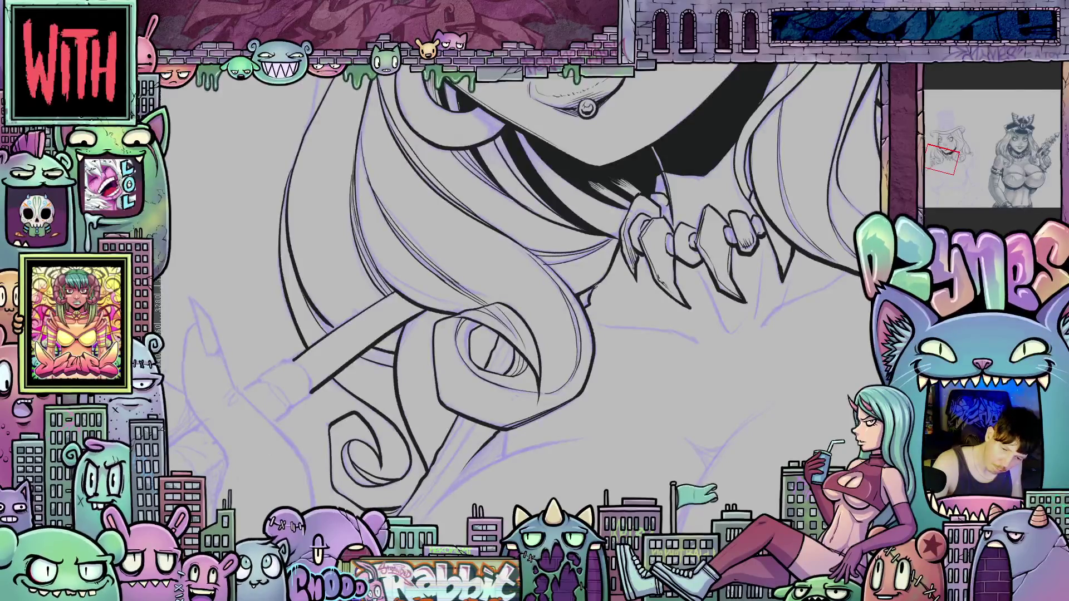
{"action": "mouse_move", "coordinate": [571, 433]}
{"action": "left_mouse_down"}
{"action": "mouse_move", "coordinate": [654, 276]}
{"action": "mouse_move", "coordinate": [570, 461]}
{"action": "left_mouse_up"}
{"action": "left_click_drag", "start_coordinate": [589, 322], "coordinate": [596, 328]}
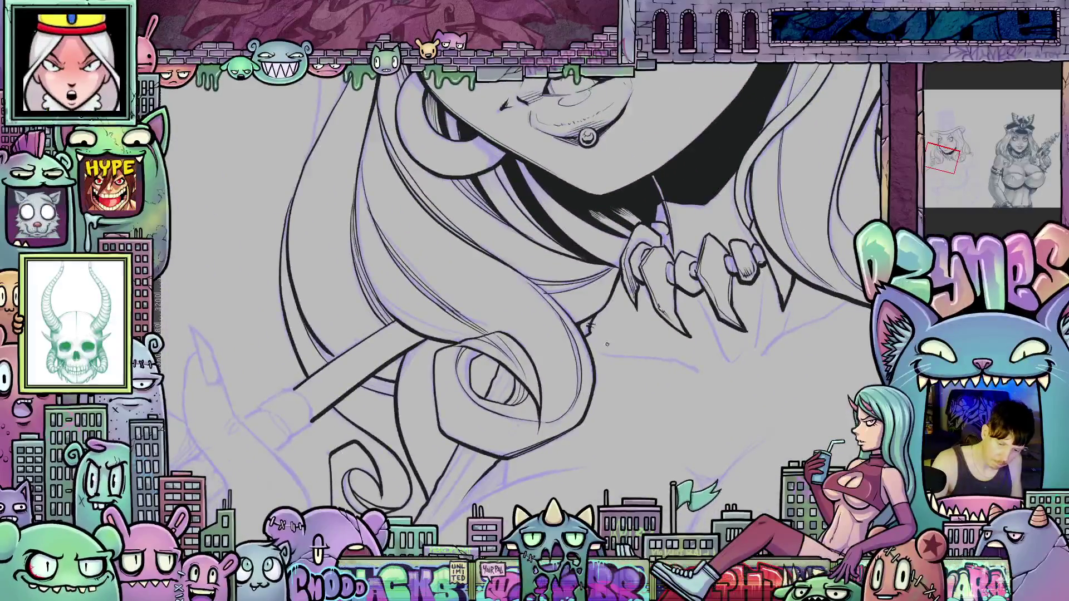
Ink a long line down the hair strand below the curl.
{"action": "mouse_move", "coordinate": [596, 430]}
{"action": "left_mouse_down"}
{"action": "mouse_move", "coordinate": [651, 276]}
{"action": "mouse_move", "coordinate": [691, 268]}
{"action": "left_mouse_up"}
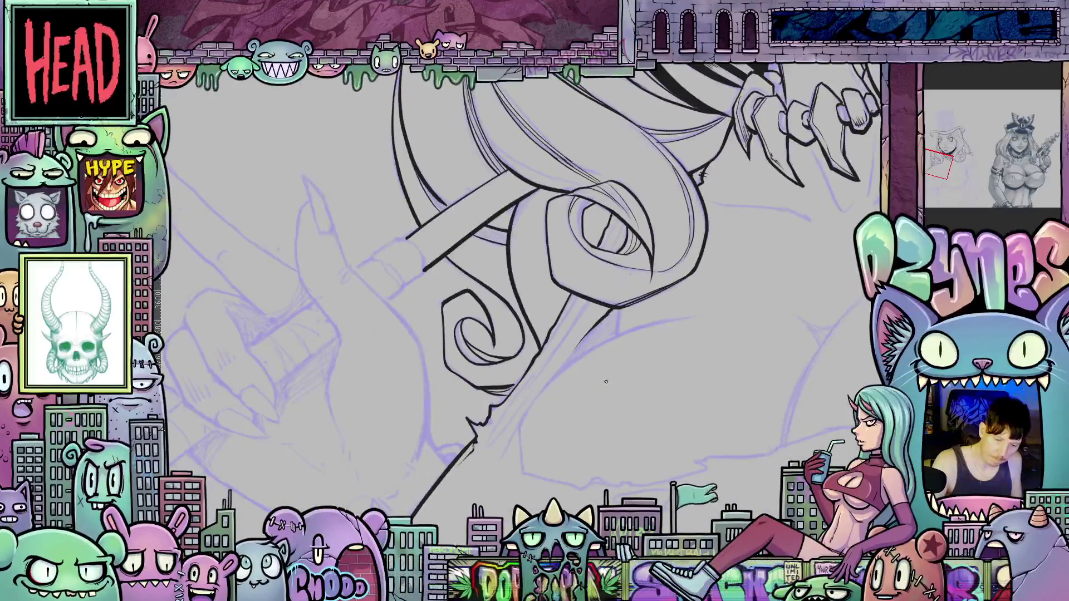
{"action": "mouse_move", "coordinate": [715, 399]}
{"action": "left_mouse_down"}
{"action": "mouse_move", "coordinate": [525, 278]}
{"action": "mouse_move", "coordinate": [518, 333]}
{"action": "mouse_move", "coordinate": [543, 409]}
{"action": "left_mouse_up"}
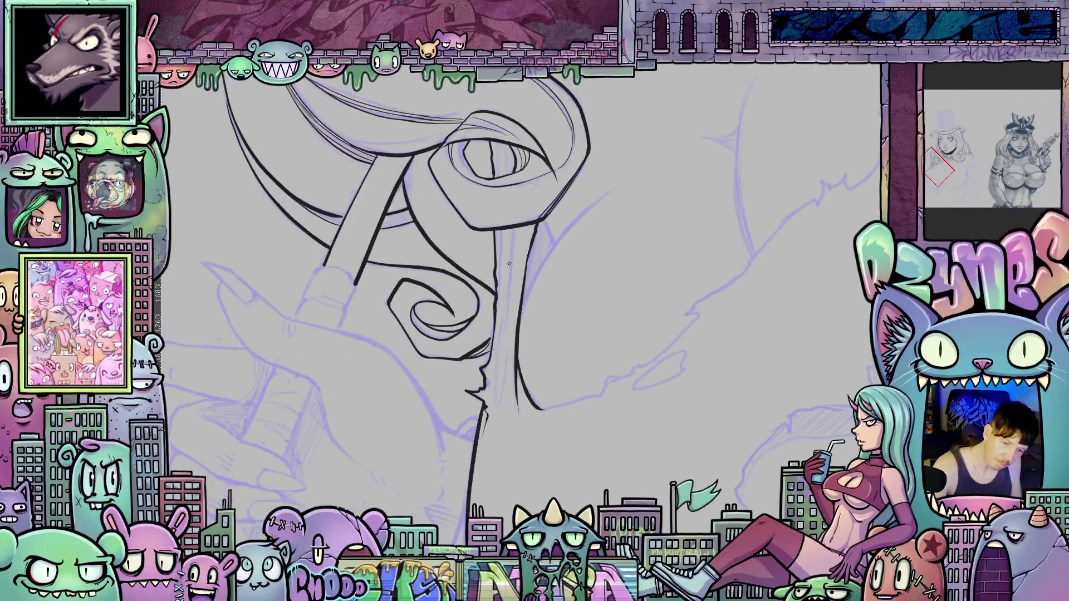
{"action": "mouse_move", "coordinate": [508, 333]}
{"action": "left_mouse_down"}
{"action": "mouse_move", "coordinate": [506, 377]}
{"action": "mouse_move", "coordinate": [512, 229]}
{"action": "left_mouse_up"}
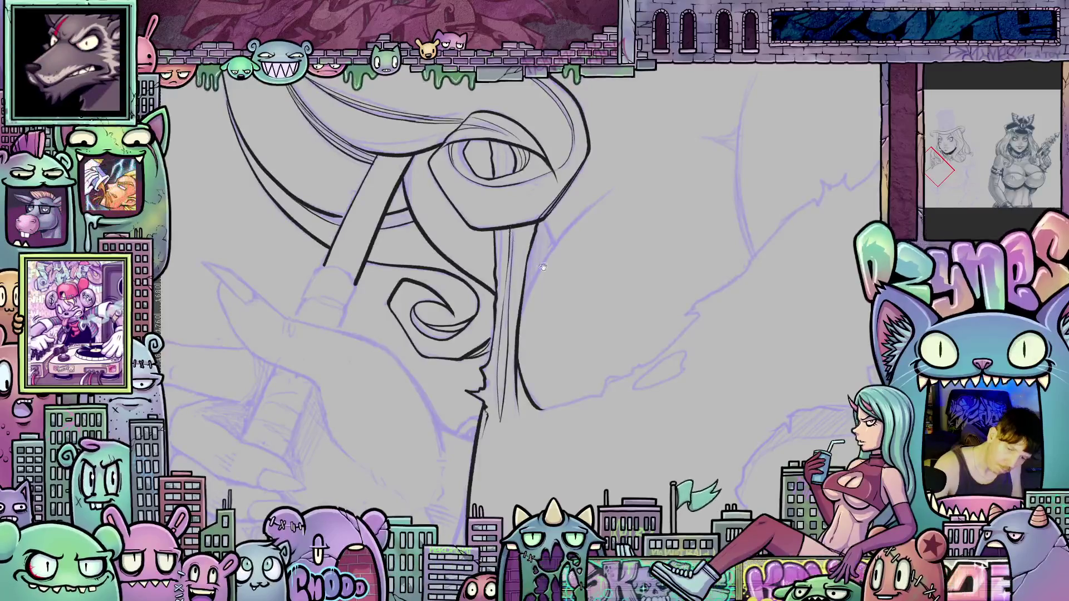
{"action": "scroll", "coordinate": [516, 278], "scroll_direction": "up", "scroll_amount": 4}
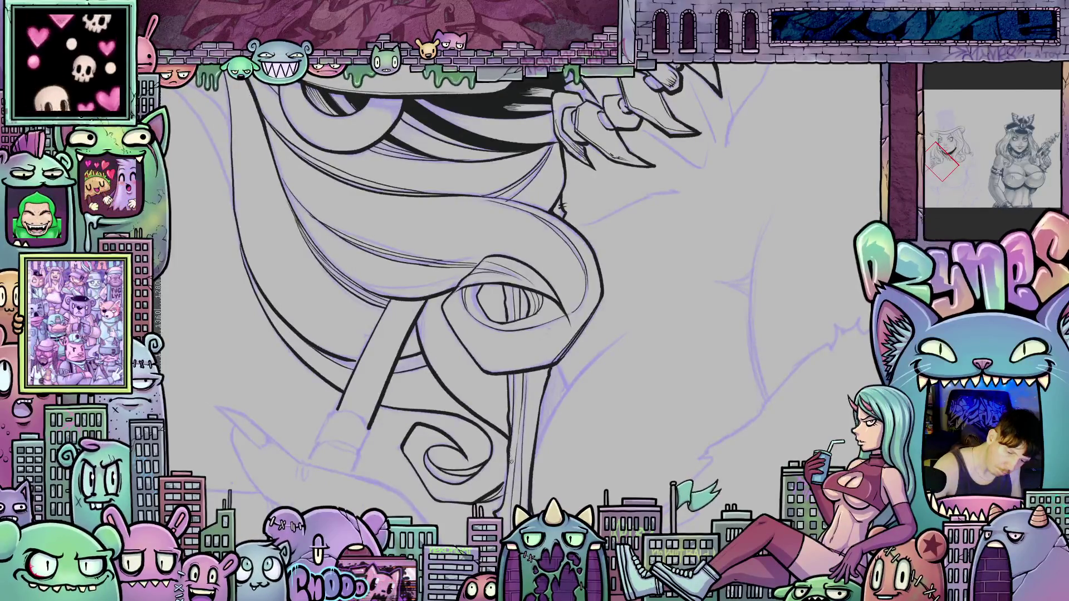
Ink the remaining stroke up the hair strand below the curl.
{"action": "left_click_drag", "start_coordinate": [672, 337], "coordinate": [712, 415]}
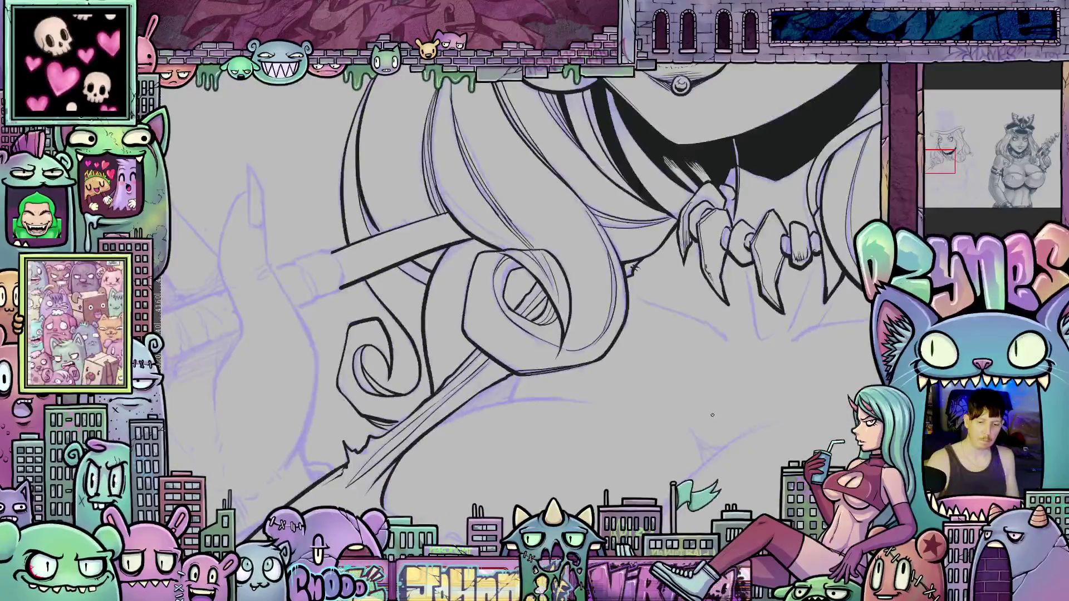
{"action": "scroll", "coordinate": [713, 415], "scroll_direction": "down", "scroll_amount": 5}
{"action": "mouse_move", "coordinate": [724, 356]}
{"action": "left_mouse_down"}
{"action": "mouse_move", "coordinate": [622, 346]}
{"action": "mouse_move", "coordinate": [600, 370]}
{"action": "left_mouse_up"}
{"action": "scroll", "coordinate": [600, 370], "scroll_direction": "up", "scroll_amount": 2}
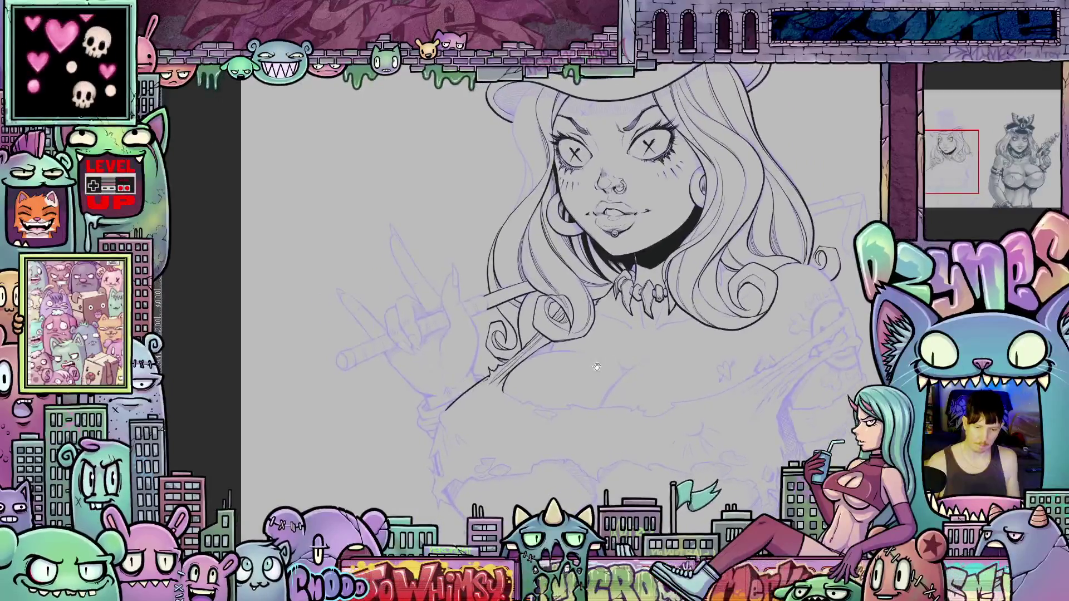
{"action": "scroll", "coordinate": [590, 366], "scroll_direction": "up", "scroll_amount": 3}
{"action": "left_click_drag", "start_coordinate": [763, 440], "coordinate": [573, 323]}
{"action": "scroll", "coordinate": [577, 335], "scroll_direction": "up", "scroll_amount": 4}
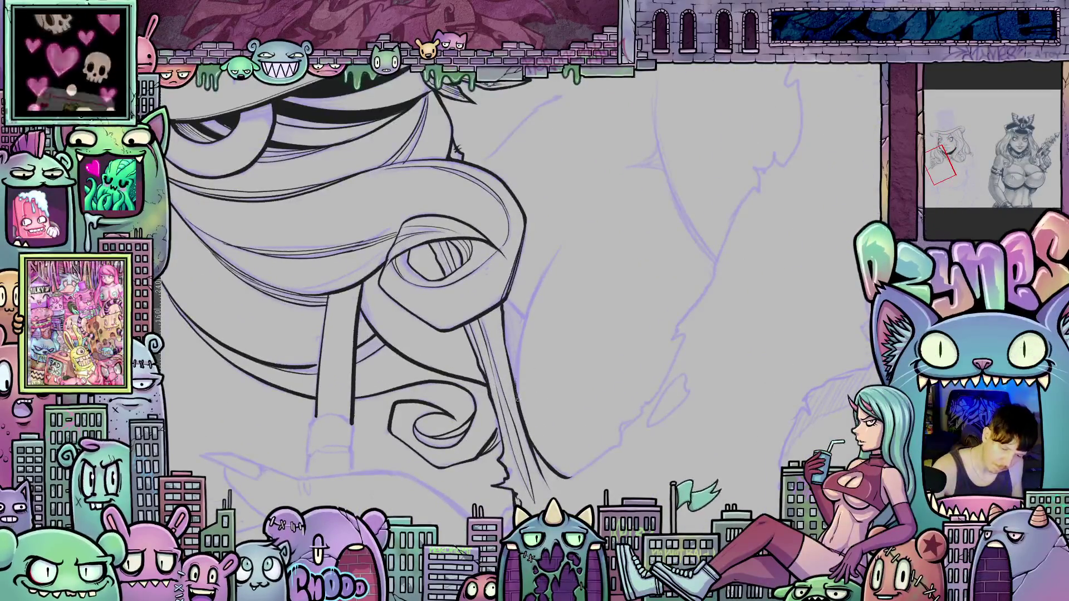
{"action": "left_click_drag", "start_coordinate": [519, 355], "coordinate": [547, 264]}
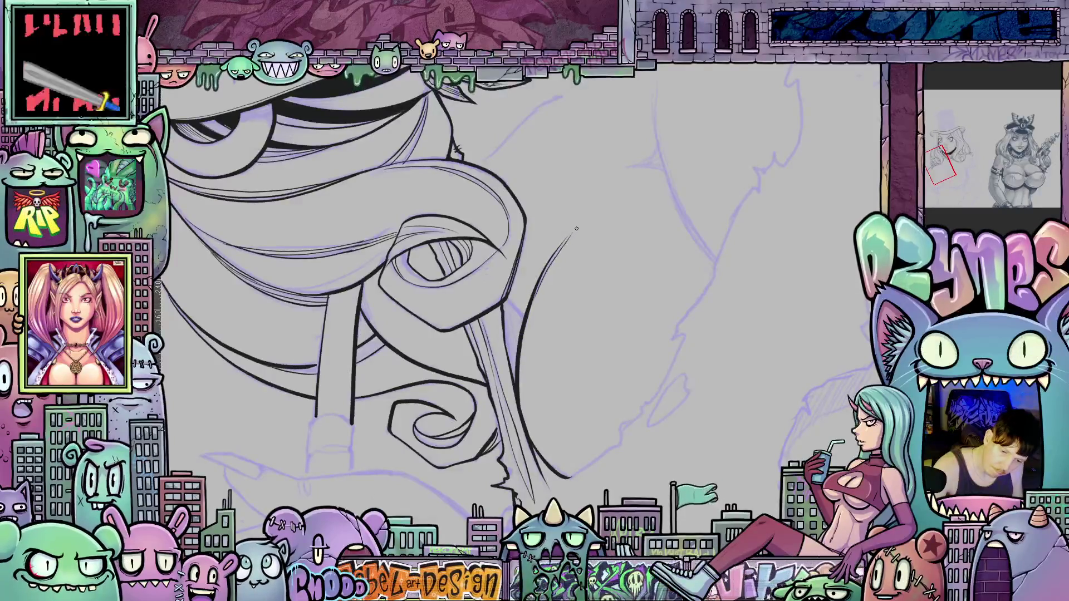
Fill the wedge between the hair strands with dark blue shadow.
{"action": "mouse_move", "coordinate": [751, 333]}
{"action": "left_mouse_down"}
{"action": "mouse_move", "coordinate": [758, 319]}
{"action": "mouse_move", "coordinate": [537, 291]}
{"action": "left_mouse_up"}
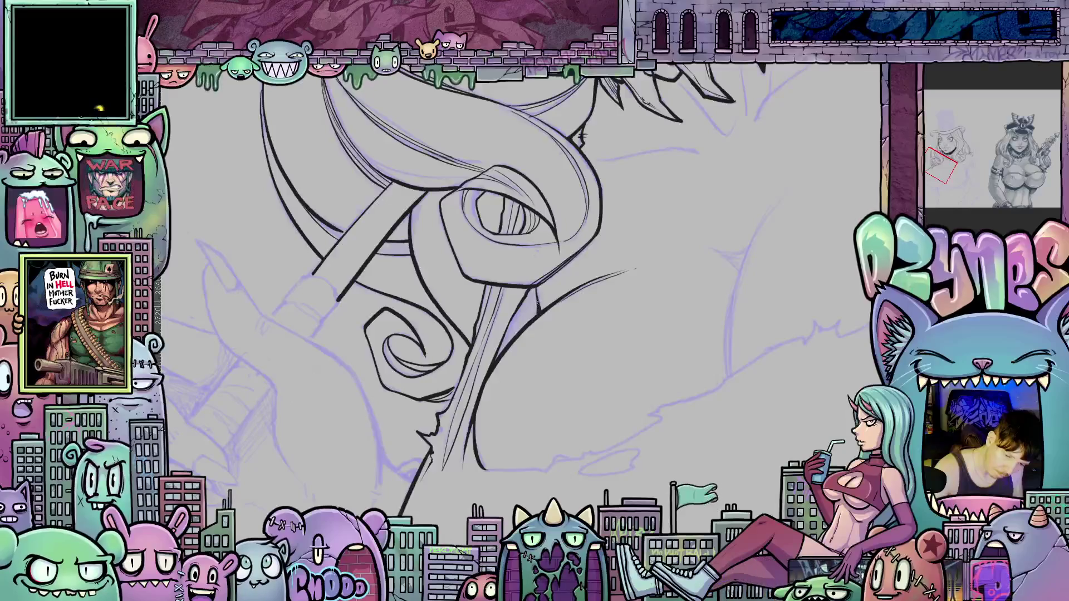
{"action": "mouse_move", "coordinate": [561, 388]}
{"action": "left_mouse_down"}
{"action": "mouse_move", "coordinate": [585, 417]}
{"action": "mouse_move", "coordinate": [579, 401]}
{"action": "mouse_move", "coordinate": [601, 399]}
{"action": "mouse_move", "coordinate": [585, 363]}
{"action": "mouse_move", "coordinate": [593, 372]}
{"action": "left_mouse_up"}
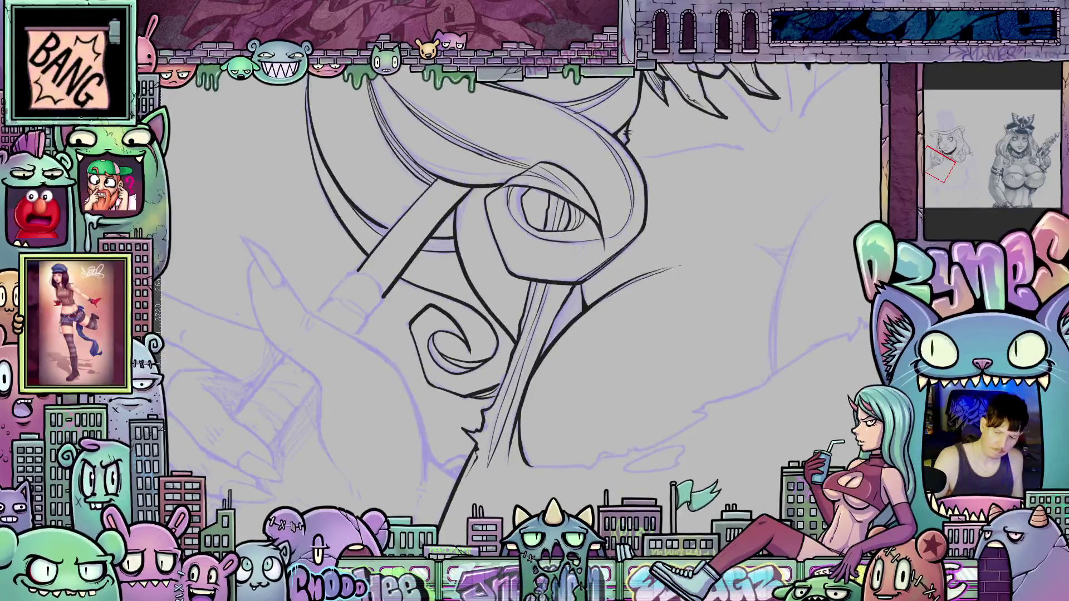
{"action": "left_click", "coordinate": [580, 308]}
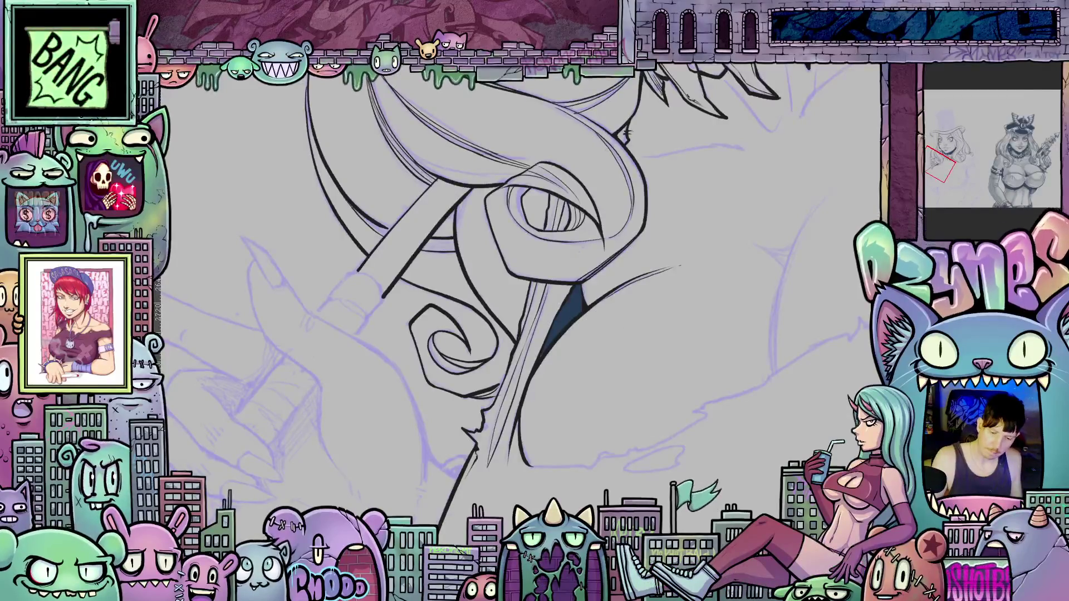
{"action": "scroll", "coordinate": [740, 291], "scroll_direction": "down", "scroll_amount": 3}
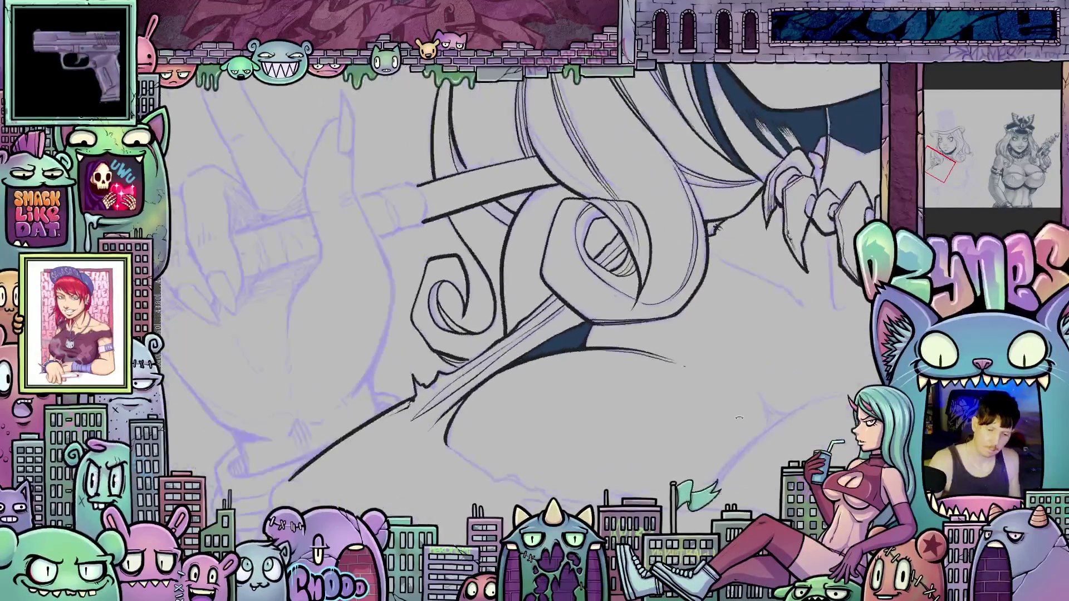
{"action": "scroll", "coordinate": [752, 387], "scroll_direction": "down", "scroll_amount": 3}
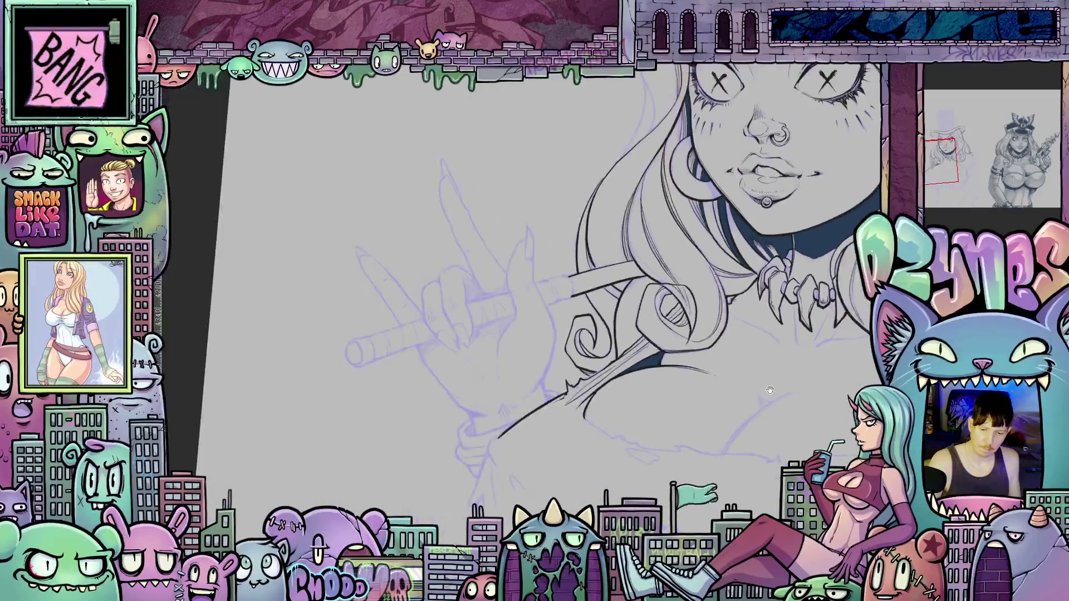
{"action": "mouse_move", "coordinate": [753, 408]}
{"action": "left_mouse_down"}
{"action": "mouse_move", "coordinate": [702, 425]}
{"action": "mouse_move", "coordinate": [646, 221]}
{"action": "left_mouse_up"}
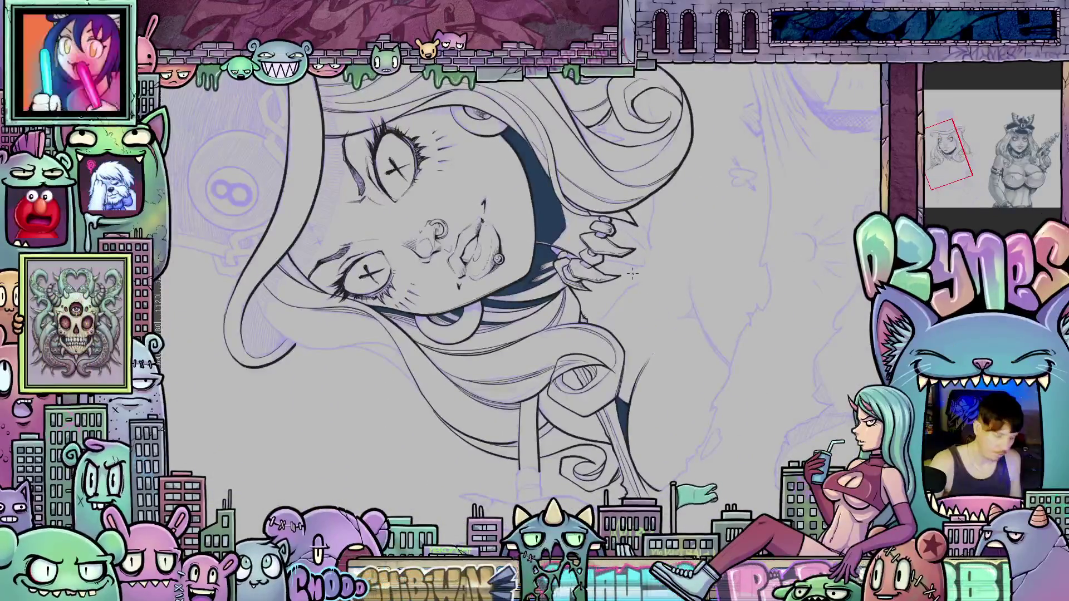
{"action": "scroll", "coordinate": [638, 291], "scroll_direction": "up", "scroll_amount": 2}
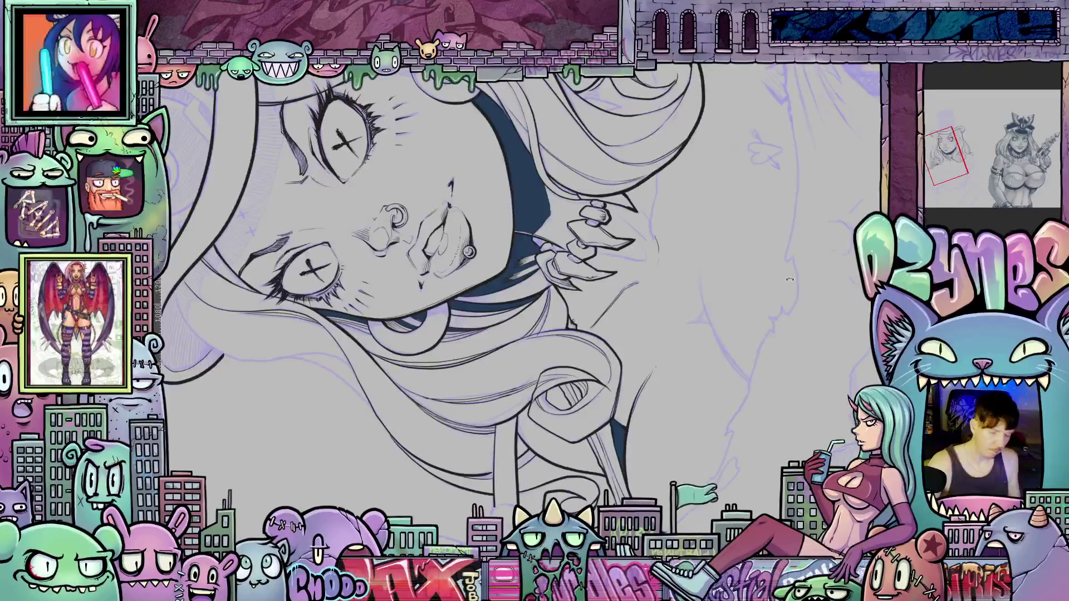
{"action": "left_click_drag", "start_coordinate": [754, 287], "coordinate": [679, 343]}
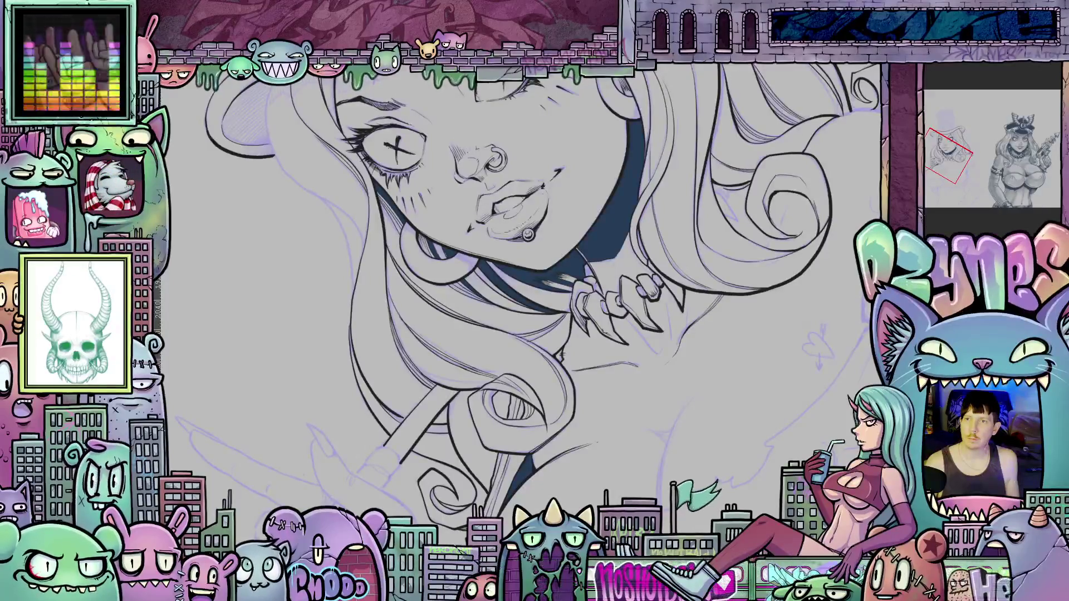
{"action": "scroll", "coordinate": [666, 313], "scroll_direction": "up", "scroll_amount": 3}
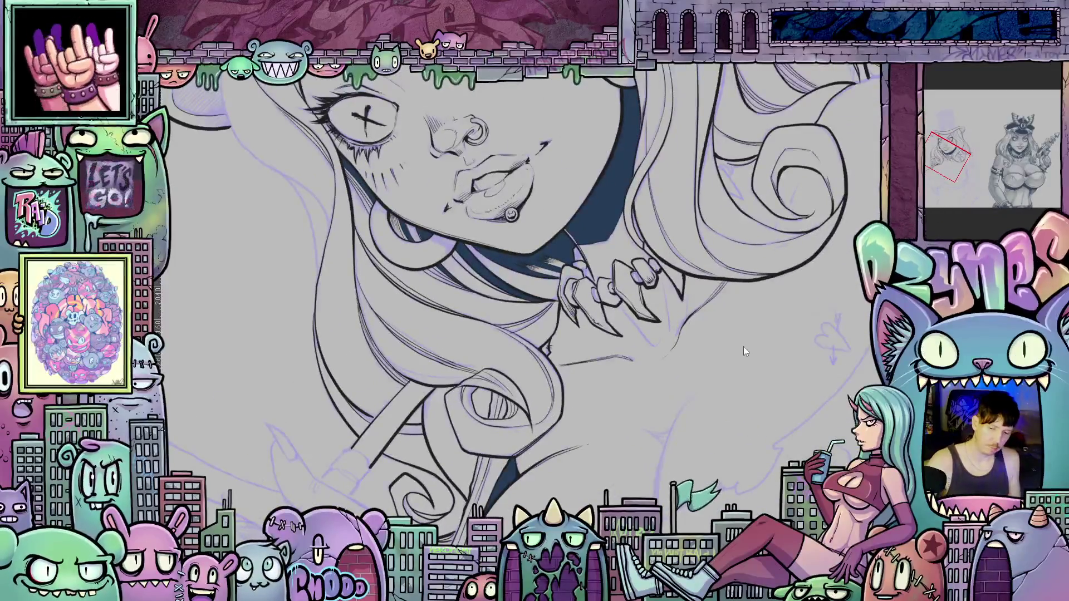
{"action": "mouse_move", "coordinate": [806, 356]}
{"action": "left_mouse_down"}
{"action": "mouse_move", "coordinate": [677, 465]}
{"action": "mouse_move", "coordinate": [733, 500]}
{"action": "left_mouse_up"}
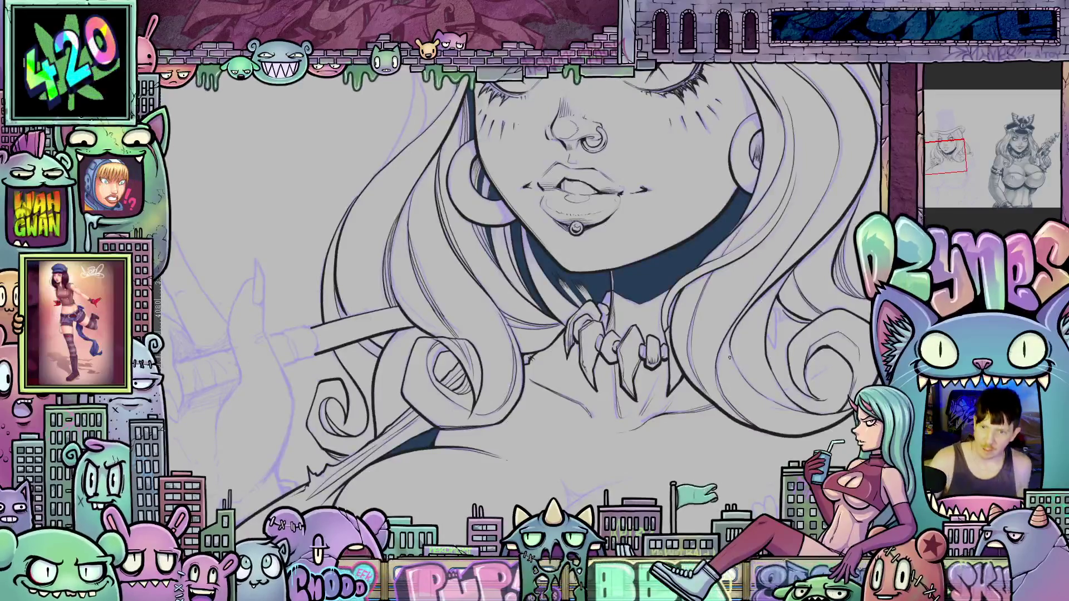
{"action": "mouse_move", "coordinate": [761, 378]}
{"action": "left_mouse_down"}
{"action": "mouse_move", "coordinate": [779, 441]}
{"action": "mouse_move", "coordinate": [633, 337]}
{"action": "left_mouse_up"}
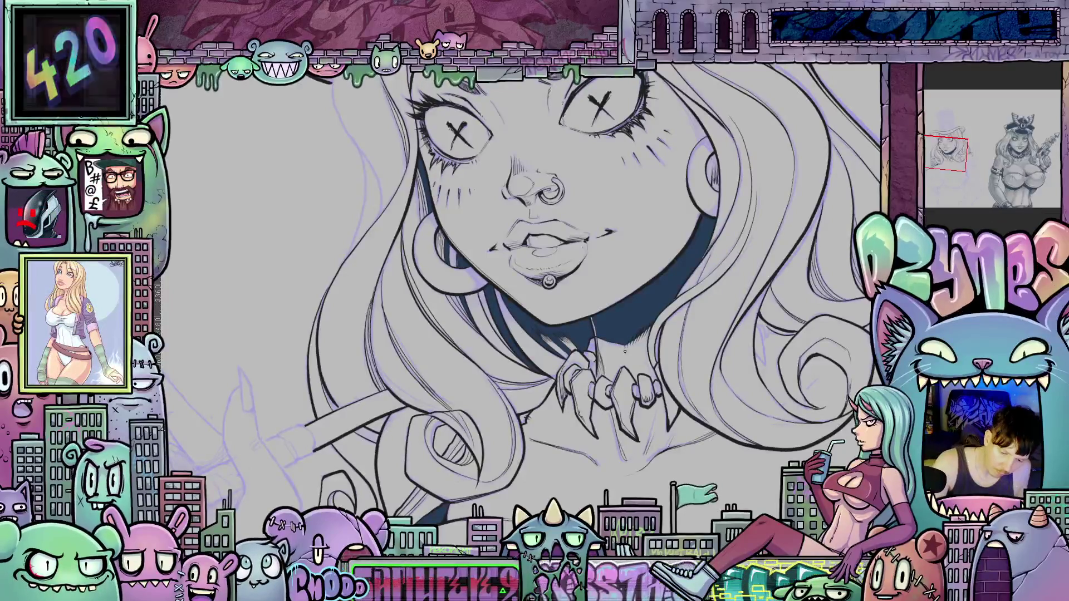
{"action": "mouse_move", "coordinate": [789, 343]}
{"action": "left_mouse_down"}
{"action": "mouse_move", "coordinate": [699, 350]}
{"action": "mouse_move", "coordinate": [623, 291]}
{"action": "mouse_move", "coordinate": [611, 333]}
{"action": "mouse_move", "coordinate": [618, 281]}
{"action": "mouse_move", "coordinate": [600, 367]}
{"action": "left_mouse_up"}
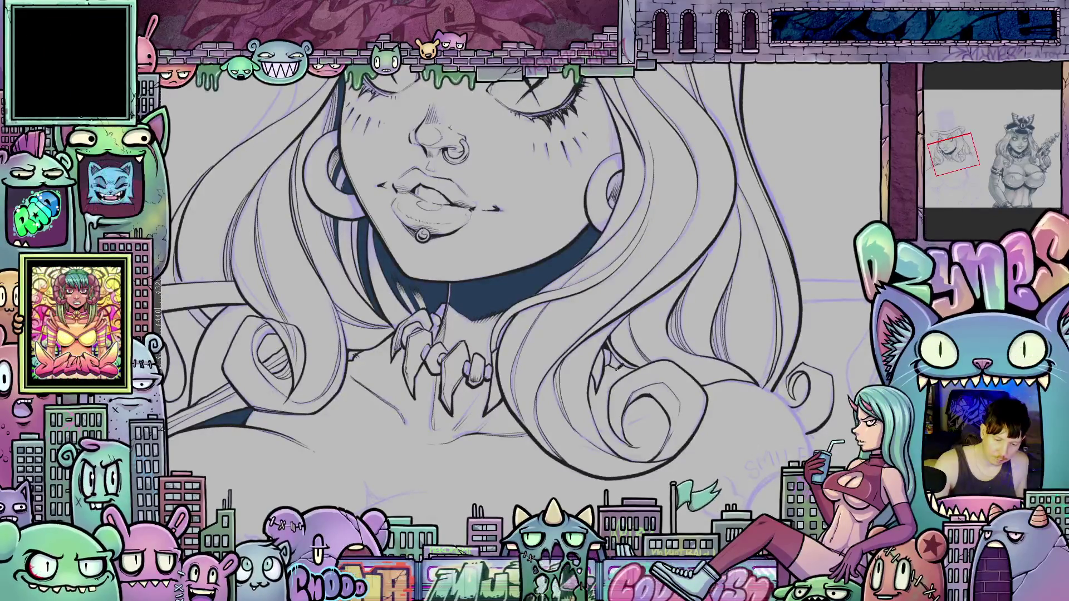
{"action": "scroll", "coordinate": [617, 368], "scroll_direction": "down", "scroll_amount": 5}
{"action": "scroll", "coordinate": [613, 396], "scroll_direction": "down", "scroll_amount": 3}
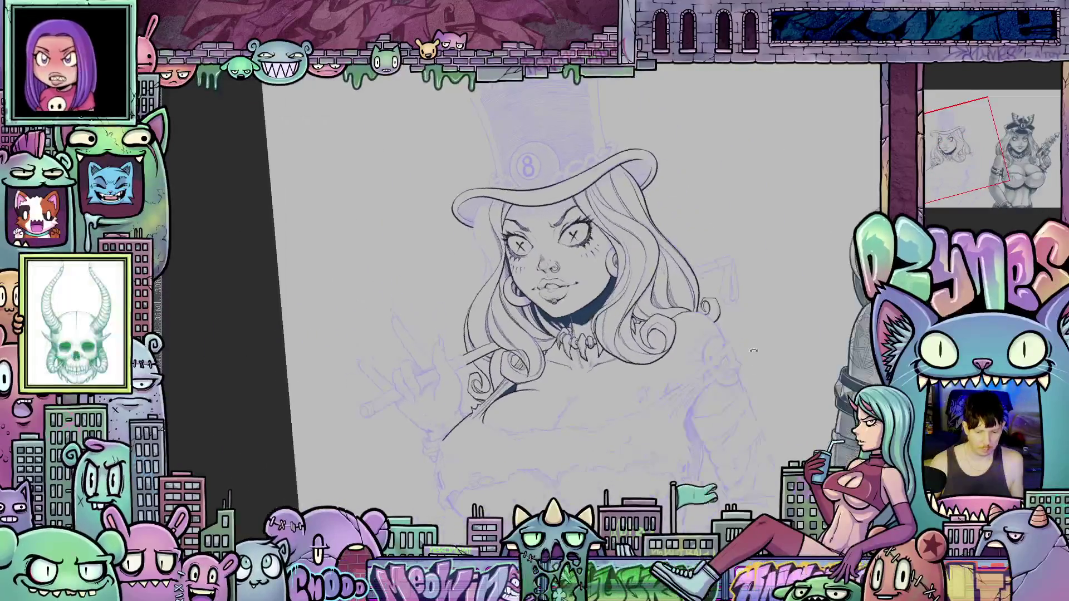
{"action": "scroll", "coordinate": [690, 340], "scroll_direction": "up", "scroll_amount": 5}
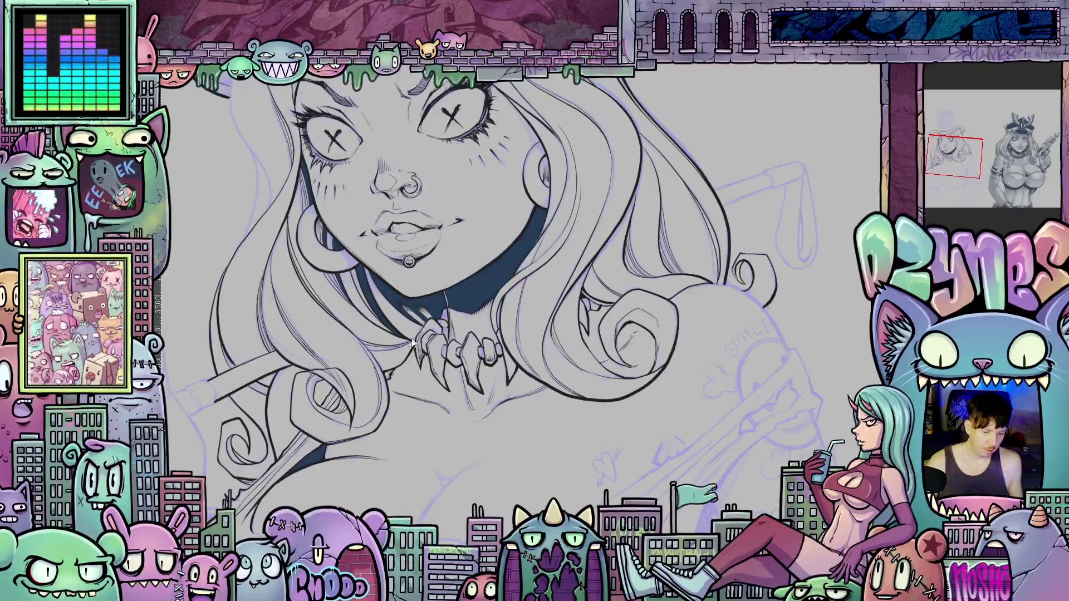
{"action": "scroll", "coordinate": [383, 348], "scroll_direction": "up", "scroll_amount": 2}
{"action": "scroll", "coordinate": [421, 349], "scroll_direction": "down", "scroll_amount": 1}
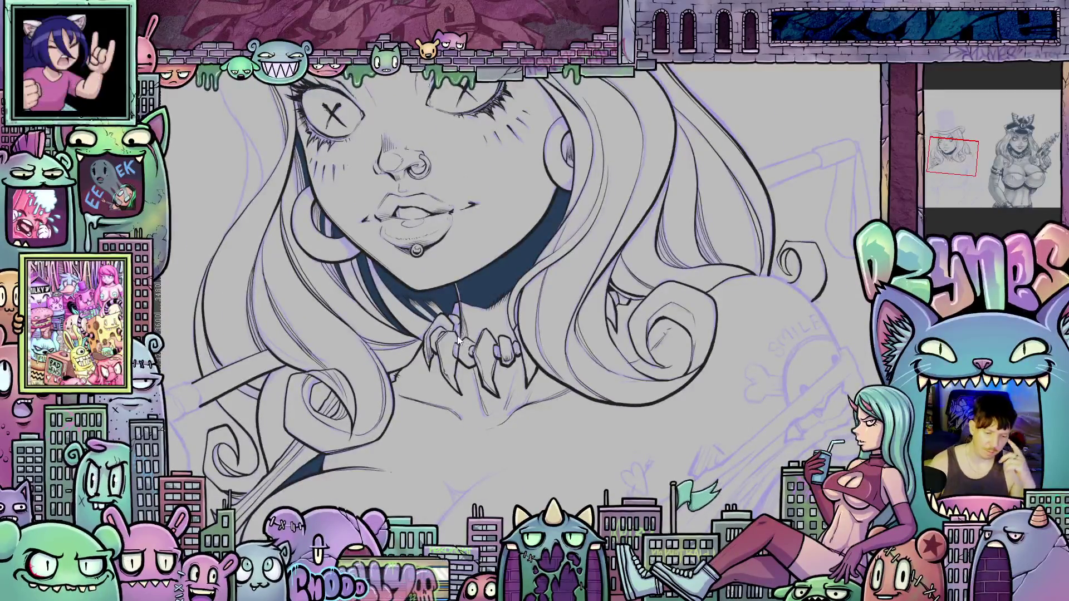
{"action": "scroll", "coordinate": [458, 339], "scroll_direction": "up", "scroll_amount": 3}
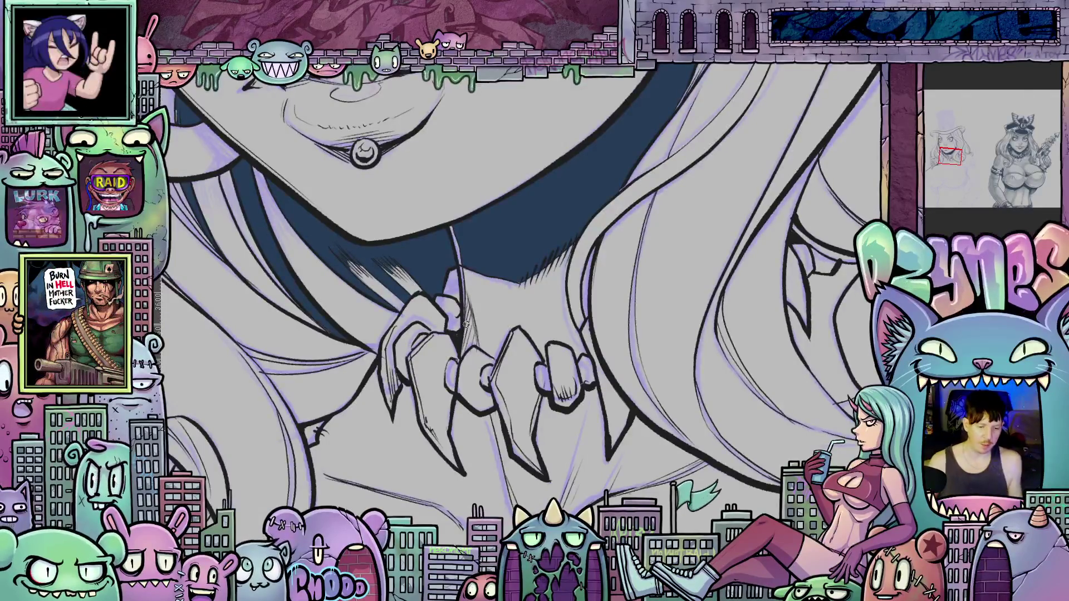
{"action": "scroll", "coordinate": [466, 325], "scroll_direction": "down", "scroll_amount": 5}
{"action": "scroll", "coordinate": [530, 254], "scroll_direction": "down", "scroll_amount": 3}
{"action": "left_click_drag", "start_coordinate": [530, 254], "coordinate": [690, 261]}
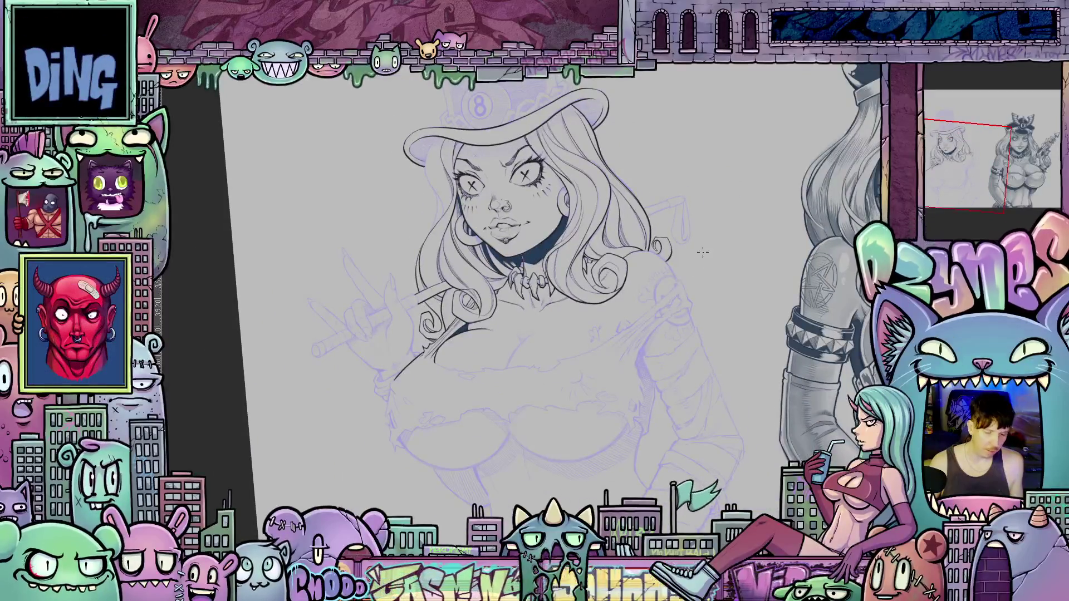
{"action": "mouse_move", "coordinate": [702, 210]}
{"action": "left_mouse_down"}
{"action": "mouse_move", "coordinate": [721, 213]}
{"action": "mouse_move", "coordinate": [729, 237]}
{"action": "mouse_move", "coordinate": [676, 293]}
{"action": "left_mouse_up"}
{"action": "scroll", "coordinate": [640, 285], "scroll_direction": "up", "scroll_amount": 6}
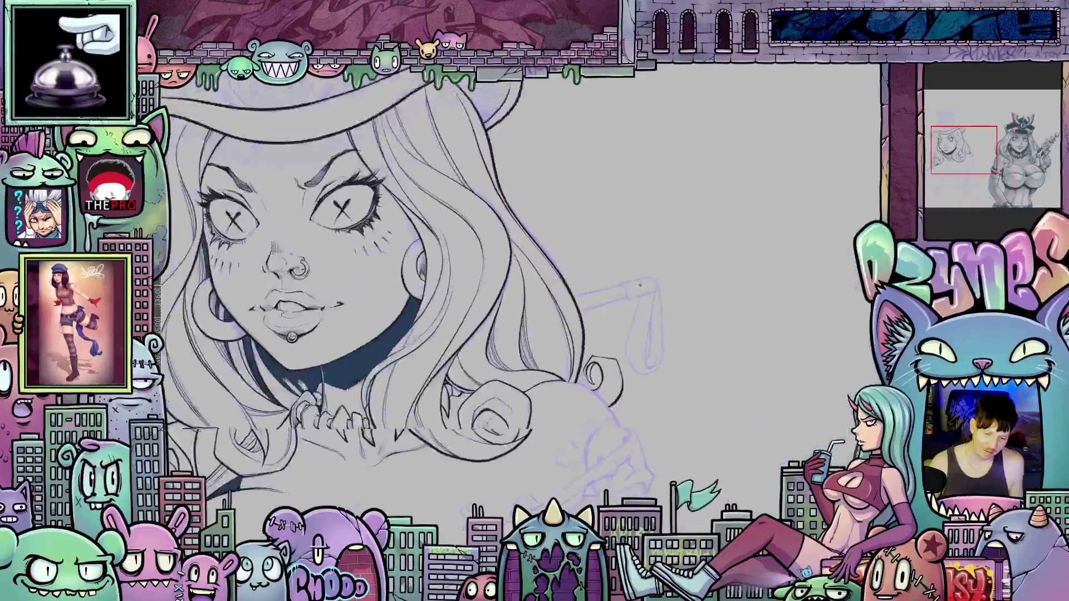
Hook the bracket line's bottom and ink the tube's left side and right tip end.
{"action": "scroll", "coordinate": [640, 285], "scroll_direction": "up", "scroll_amount": 2}
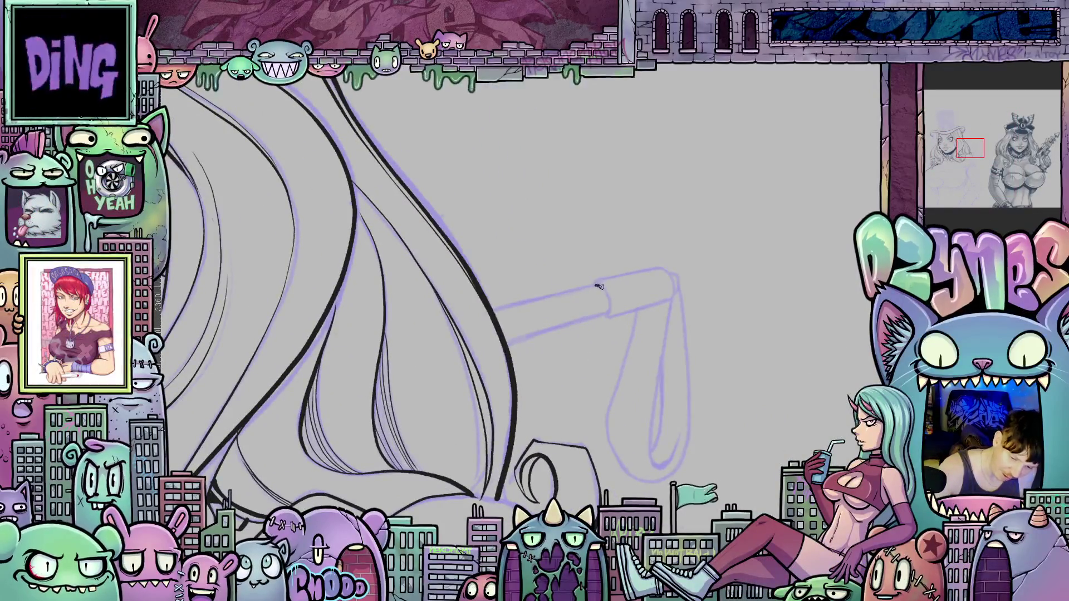
{"action": "left_click_drag", "start_coordinate": [609, 311], "coordinate": [602, 318]}
{"action": "mouse_move", "coordinate": [655, 367]}
{"action": "left_mouse_down"}
{"action": "mouse_move", "coordinate": [562, 299]}
{"action": "mouse_move", "coordinate": [566, 256]}
{"action": "left_mouse_up"}
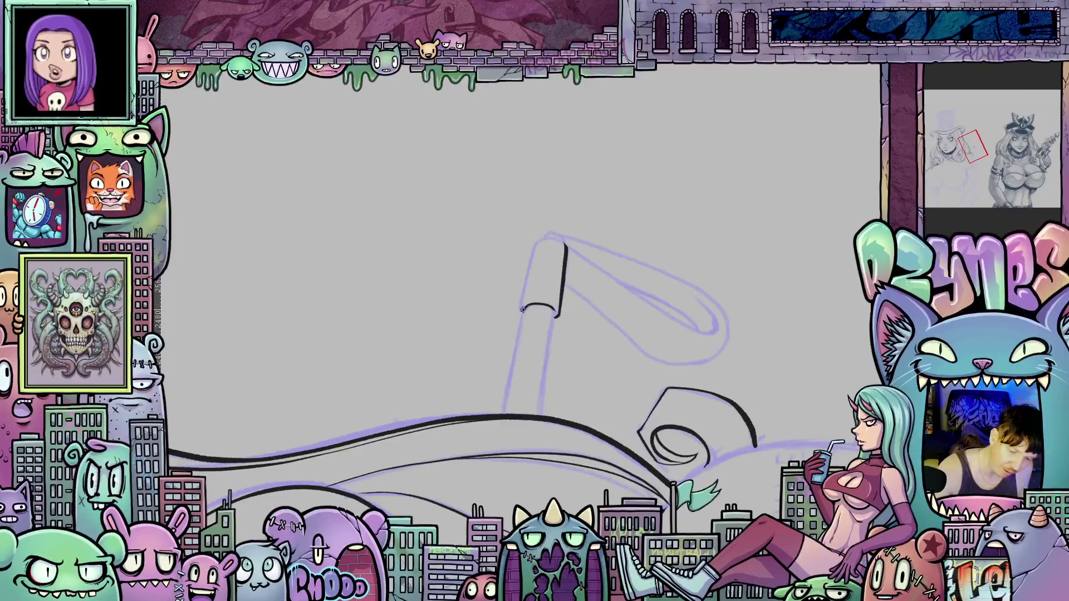
{"action": "mouse_move", "coordinate": [520, 310]}
{"action": "left_mouse_down"}
{"action": "mouse_move", "coordinate": [535, 245]}
{"action": "mouse_move", "coordinate": [561, 263]}
{"action": "left_mouse_up"}
{"action": "left_click_drag", "start_coordinate": [671, 333], "coordinate": [613, 341]}
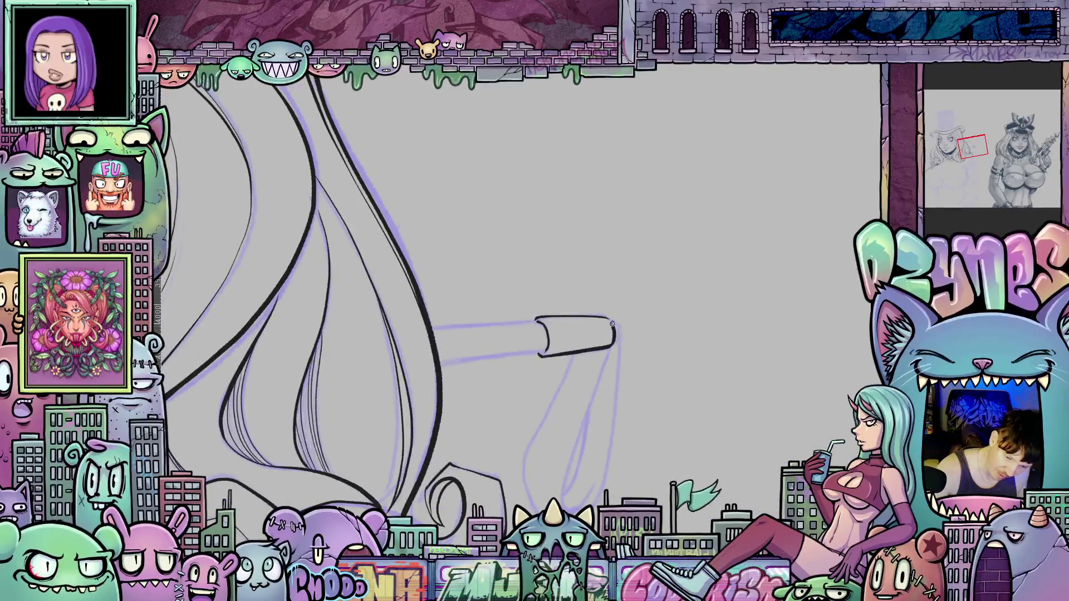
{"action": "left_click_drag", "start_coordinate": [605, 316], "coordinate": [607, 341]}
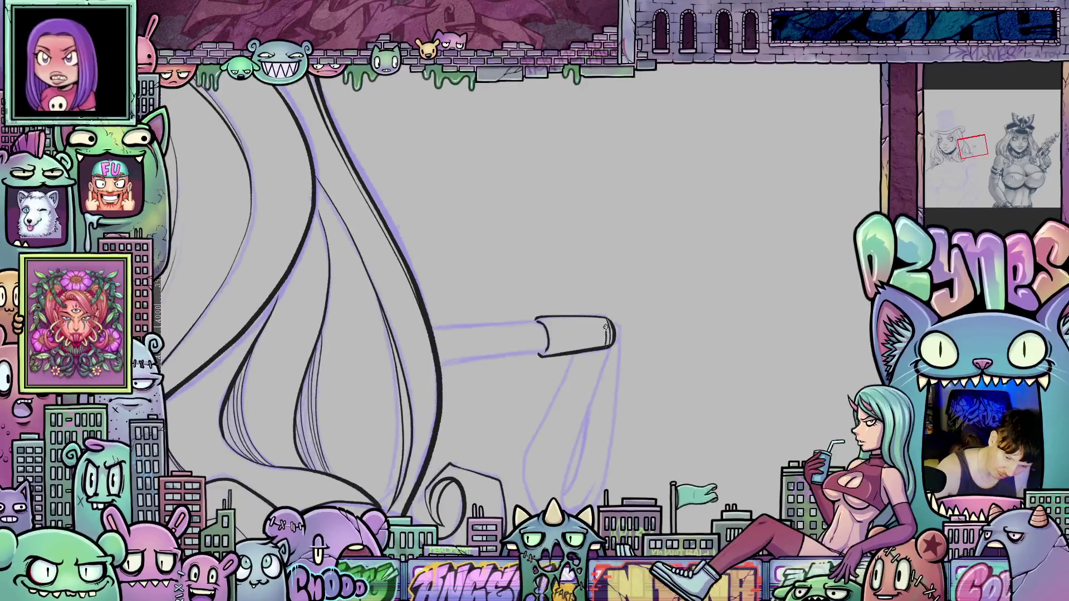
Ink the hanging loop's drip line and extend its left and right lines to the bottom.
{"action": "mouse_move", "coordinate": [671, 448]}
{"action": "left_mouse_down"}
{"action": "mouse_move", "coordinate": [691, 354]}
{"action": "mouse_move", "coordinate": [529, 235]}
{"action": "mouse_move", "coordinate": [525, 369]}
{"action": "mouse_move", "coordinate": [534, 390]}
{"action": "mouse_move", "coordinate": [554, 361]}
{"action": "left_mouse_up"}
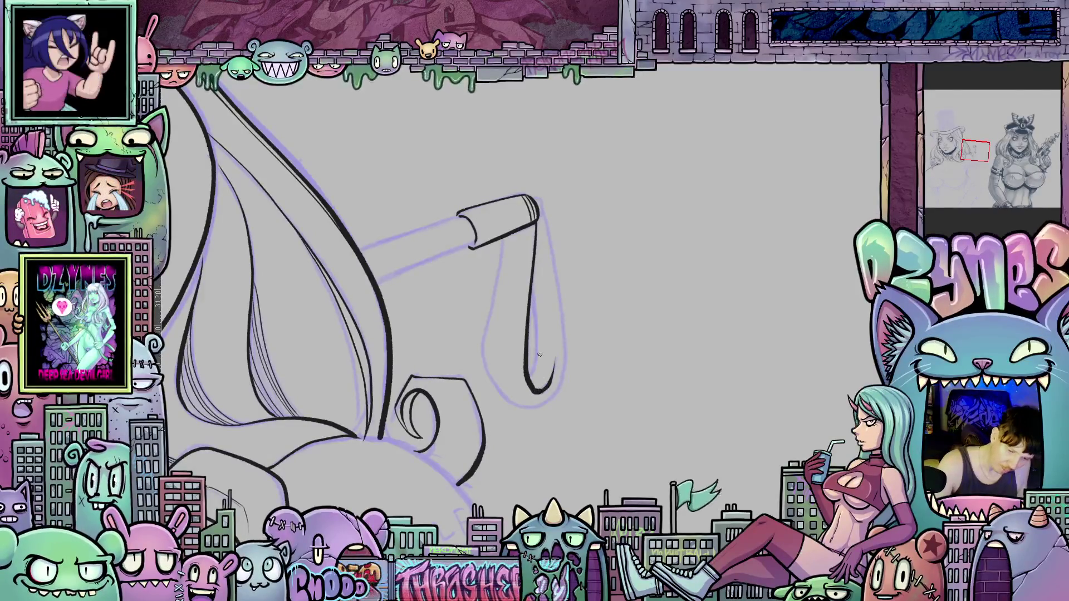
{"action": "left_click_drag", "start_coordinate": [532, 281], "coordinate": [535, 323]}
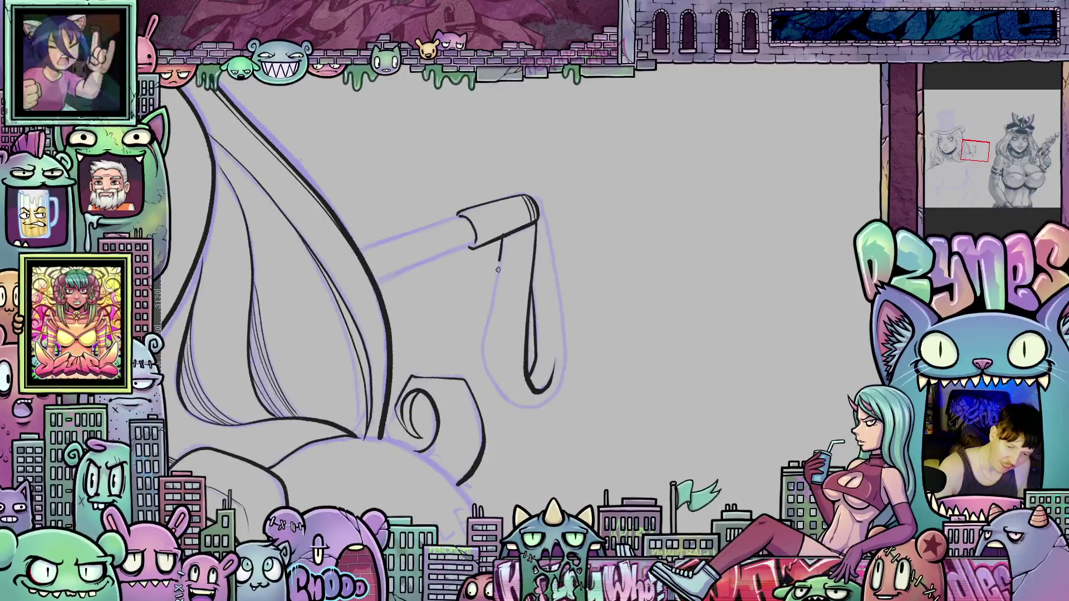
{"action": "left_click_drag", "start_coordinate": [484, 357], "coordinate": [493, 387]}
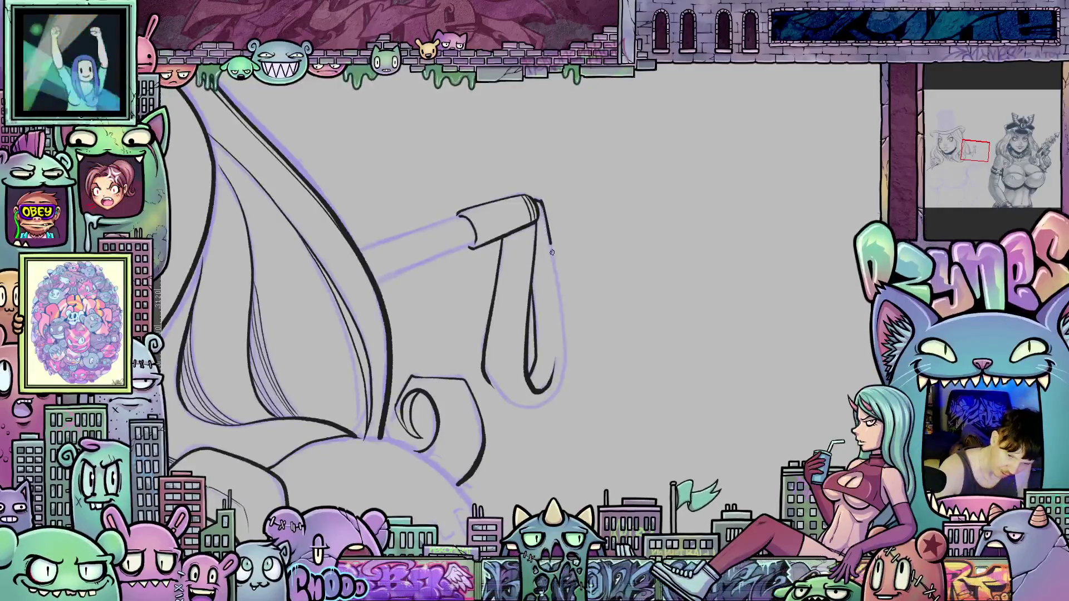
{"action": "mouse_move", "coordinate": [564, 344]}
{"action": "left_mouse_down"}
{"action": "mouse_move", "coordinate": [554, 397]}
{"action": "mouse_move", "coordinate": [531, 409]}
{"action": "left_mouse_up"}
Add fine hatching inside the loop, including its bottom right.
{"action": "mouse_move", "coordinate": [706, 370]}
{"action": "left_mouse_down"}
{"action": "mouse_move", "coordinate": [470, 388]}
{"action": "mouse_move", "coordinate": [448, 351]}
{"action": "mouse_move", "coordinate": [465, 299]}
{"action": "mouse_move", "coordinate": [647, 404]}
{"action": "mouse_move", "coordinate": [628, 441]}
{"action": "left_mouse_up"}
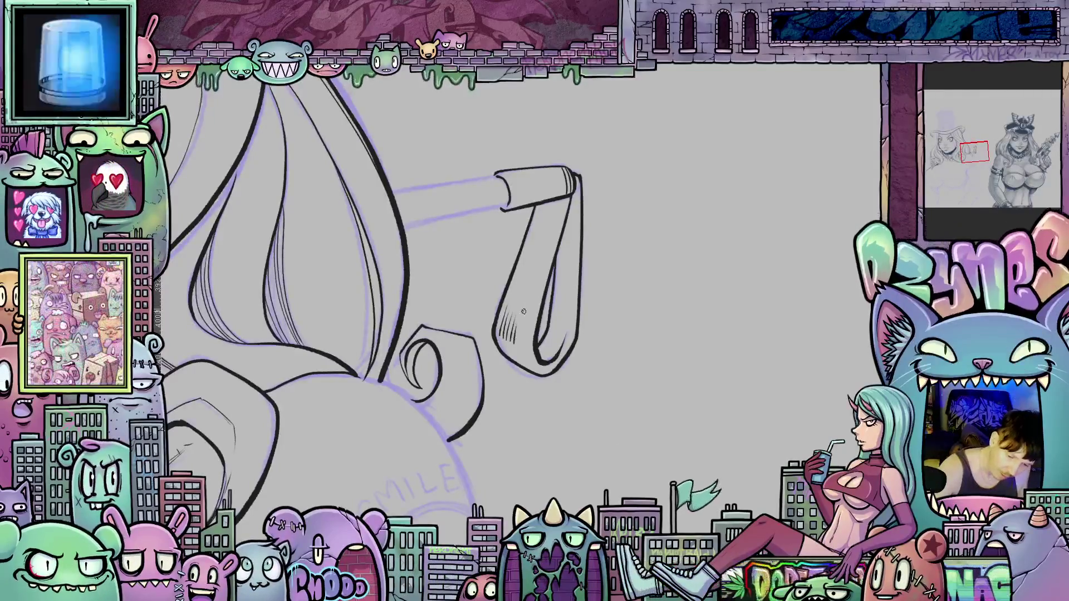
{"action": "mouse_move", "coordinate": [519, 344]}
{"action": "left_mouse_down"}
{"action": "mouse_move", "coordinate": [521, 323]}
{"action": "mouse_move", "coordinate": [508, 330]}
{"action": "mouse_move", "coordinate": [517, 340]}
{"action": "mouse_move", "coordinate": [493, 349]}
{"action": "mouse_move", "coordinate": [510, 366]}
{"action": "mouse_move", "coordinate": [527, 346]}
{"action": "left_mouse_up"}
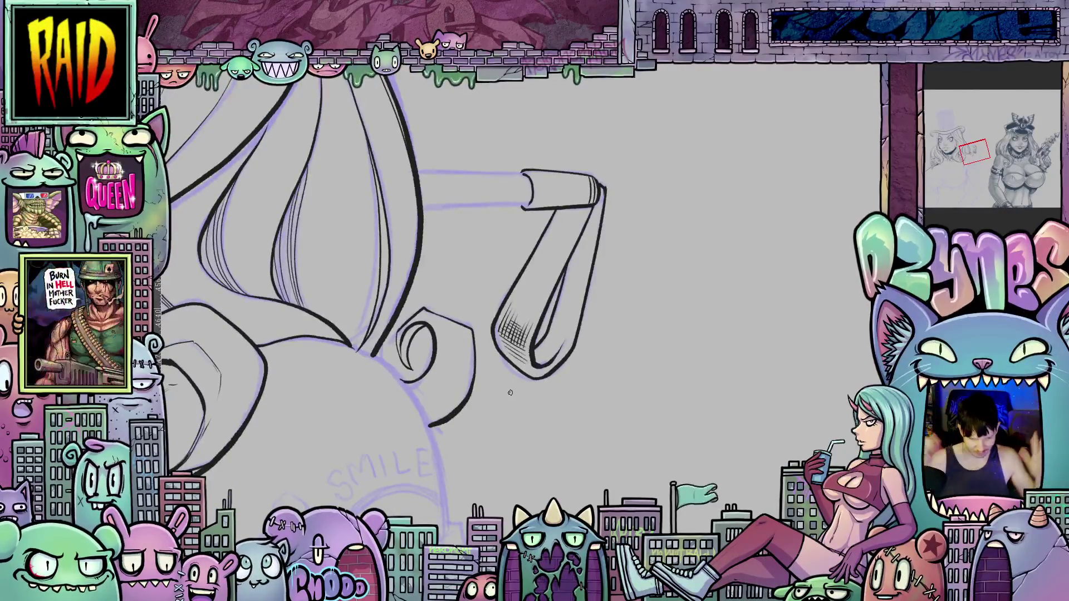
{"action": "mouse_move", "coordinate": [666, 399]}
{"action": "left_mouse_down"}
{"action": "mouse_move", "coordinate": [706, 394]}
{"action": "mouse_move", "coordinate": [698, 447]}
{"action": "mouse_move", "coordinate": [573, 329]}
{"action": "left_mouse_up"}
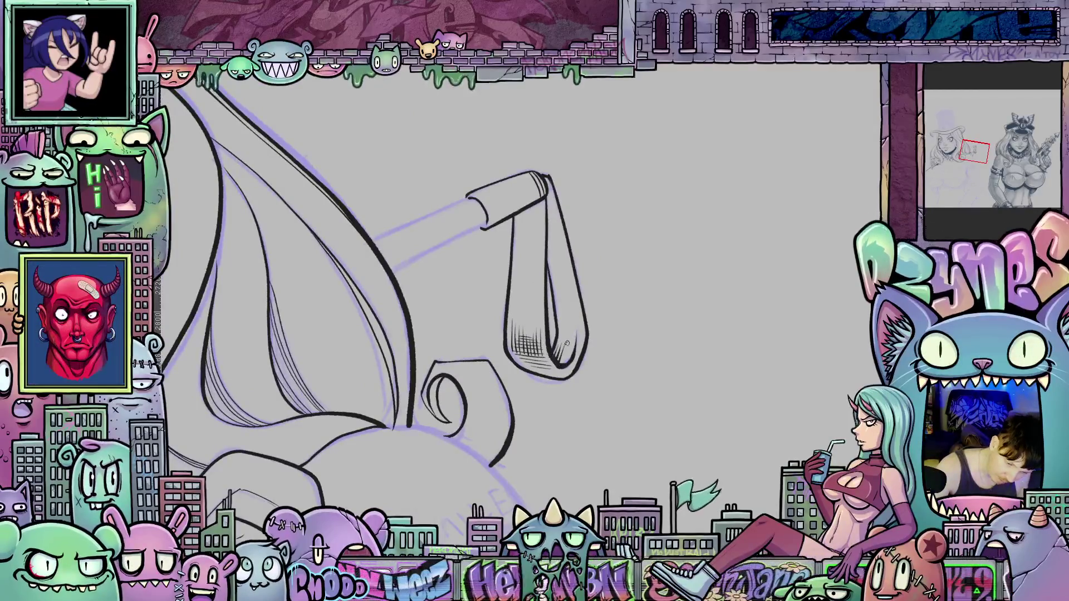
{"action": "left_click_drag", "start_coordinate": [563, 365], "coordinate": [573, 337]}
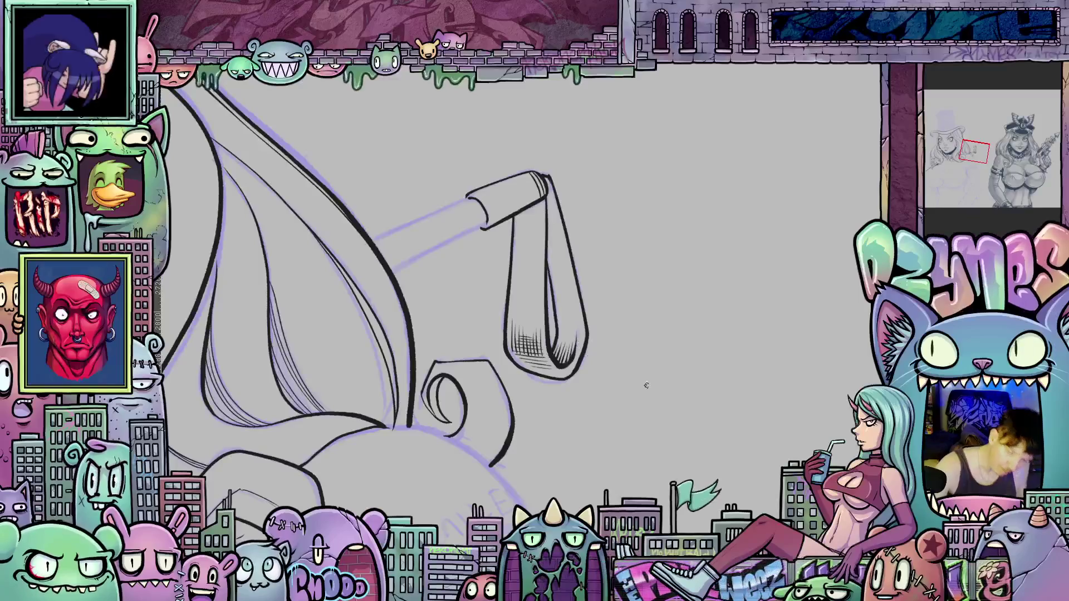
{"action": "scroll", "coordinate": [693, 400], "scroll_direction": "down", "scroll_amount": 6}
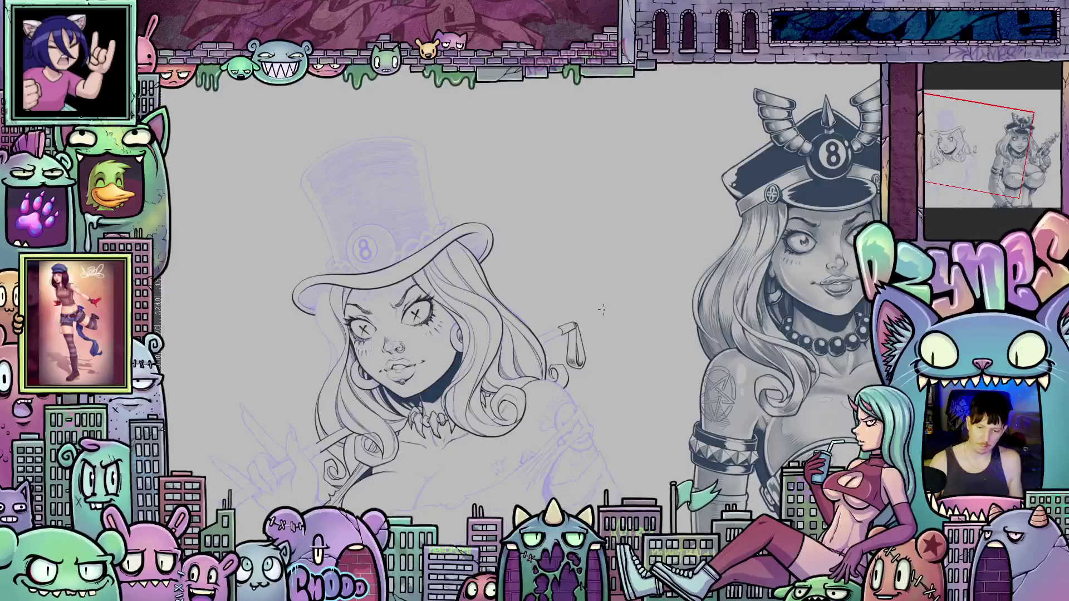
{"action": "scroll", "coordinate": [599, 318], "scroll_direction": "up", "scroll_amount": 8}
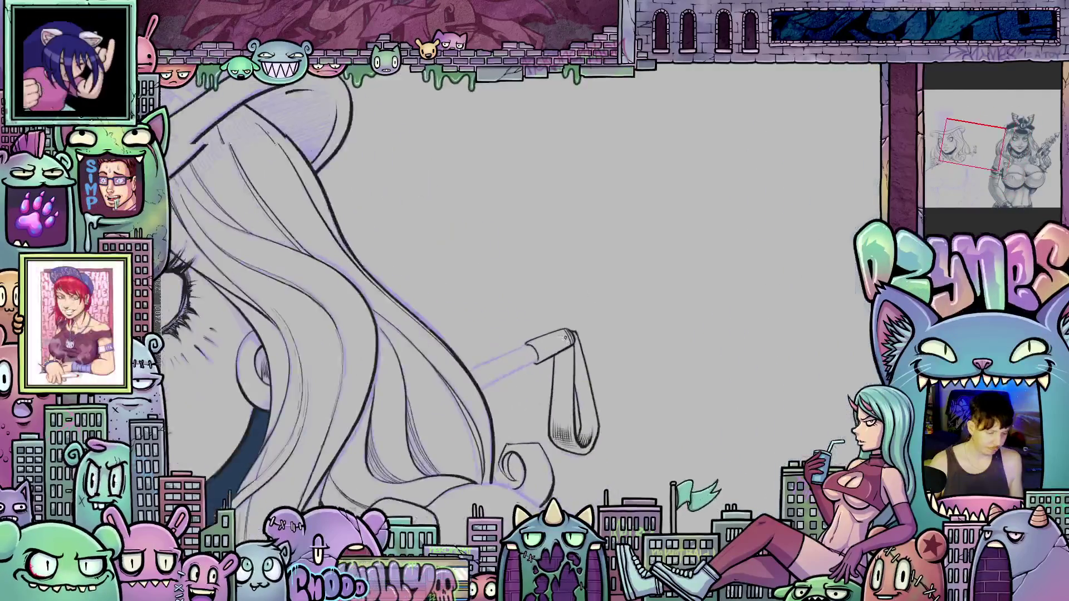
Ink the cue stick shaft's lower edge and its faint left edge below the tip.
{"action": "left_click_drag", "start_coordinate": [566, 338], "coordinate": [659, 314]}
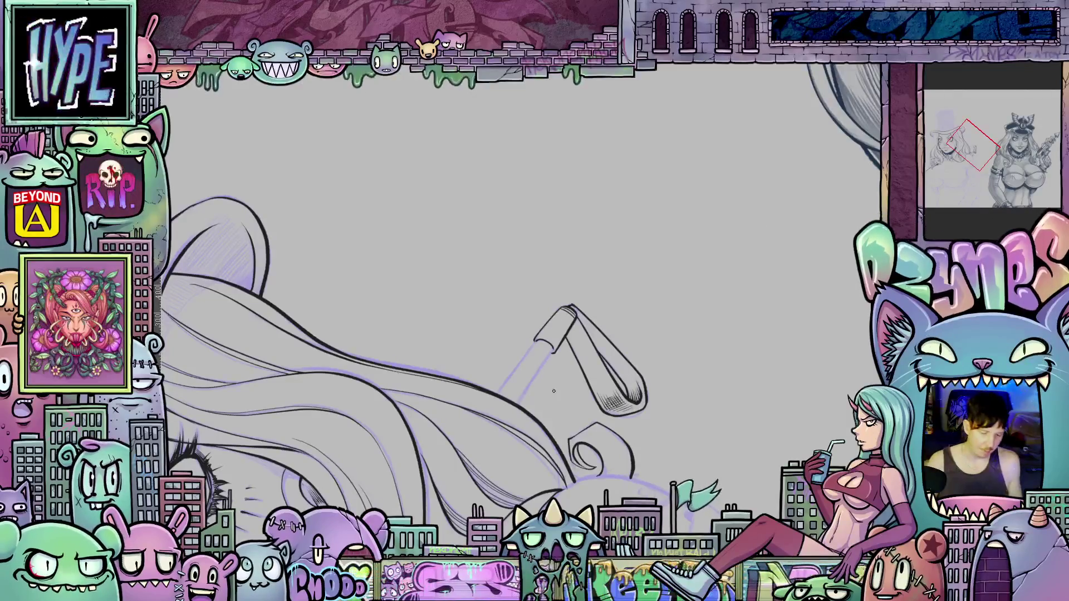
{"action": "scroll", "coordinate": [553, 392], "scroll_direction": "up", "scroll_amount": 4}
{"action": "mouse_move", "coordinate": [806, 441]}
{"action": "left_mouse_down"}
{"action": "mouse_move", "coordinate": [785, 400]}
{"action": "mouse_move", "coordinate": [849, 366]}
{"action": "left_mouse_up"}
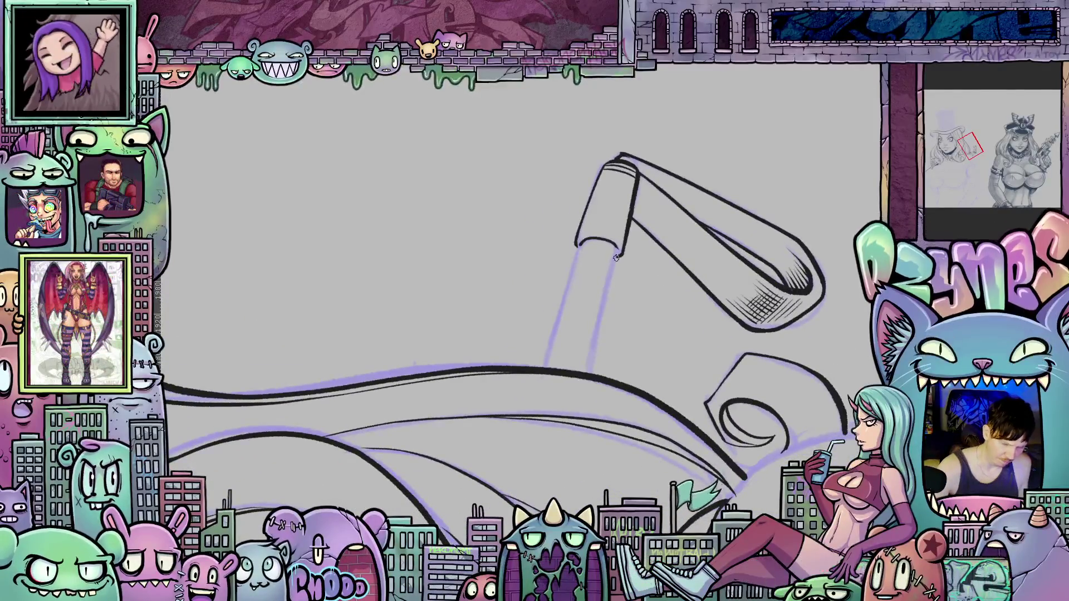
{"action": "left_click_drag", "start_coordinate": [617, 248], "coordinate": [595, 344]}
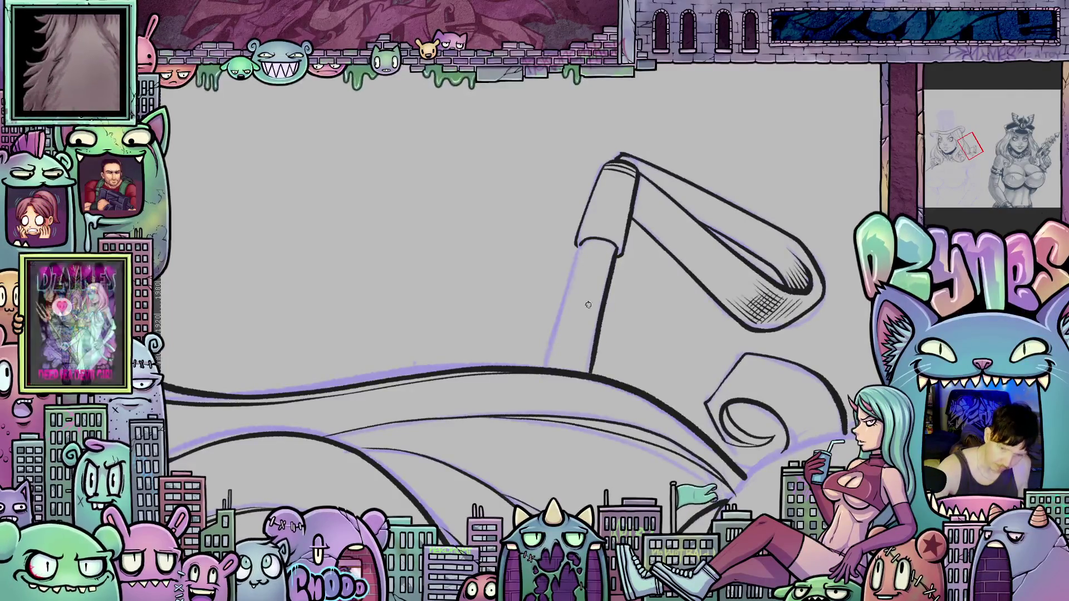
{"action": "left_click_drag", "start_coordinate": [585, 372], "coordinate": [593, 334]}
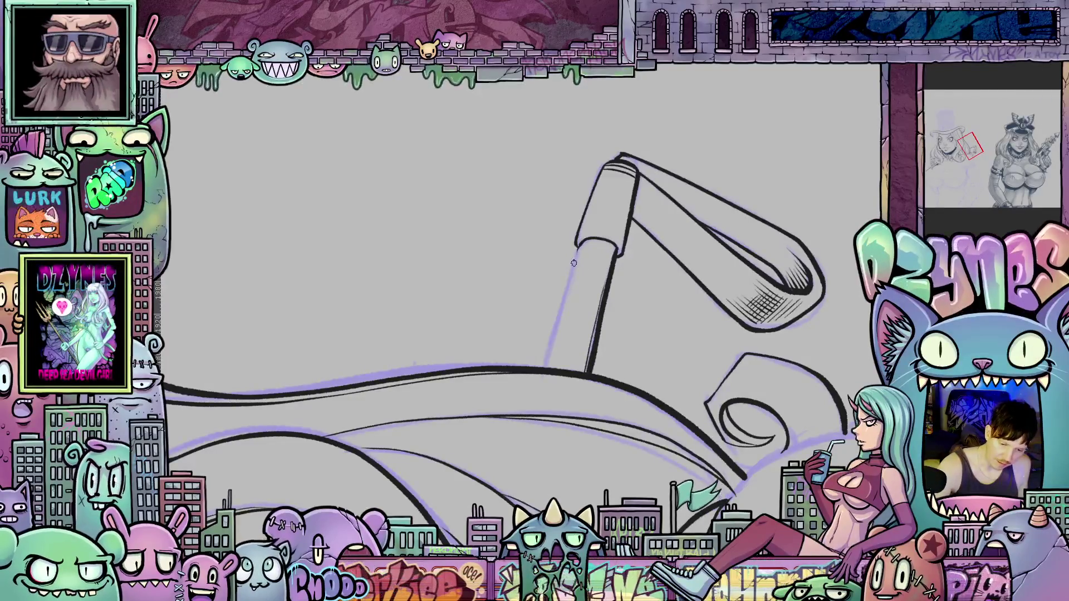
{"action": "left_click_drag", "start_coordinate": [580, 243], "coordinate": [540, 372]}
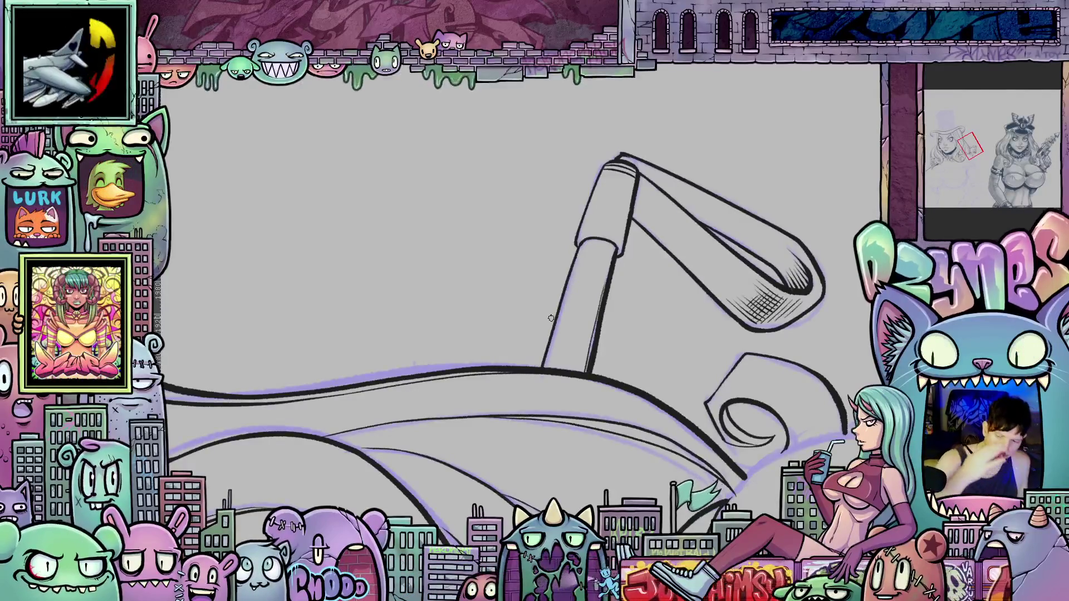
{"action": "scroll", "coordinate": [550, 318], "scroll_direction": "down", "scroll_amount": 5}
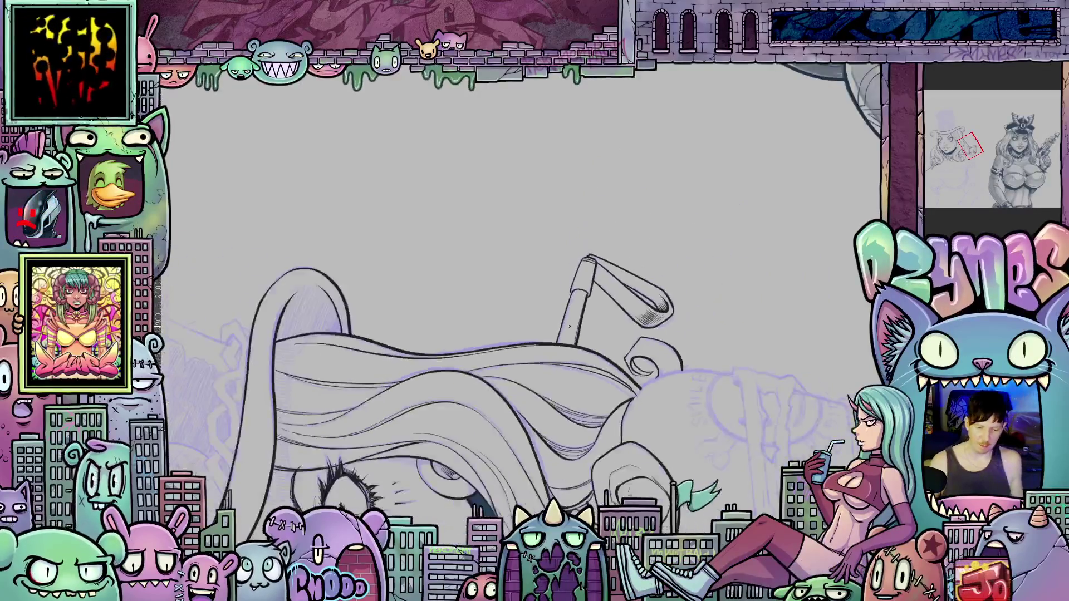
Undo the stick's left-edge stroke and redraw that edge in ink.
{"action": "mouse_move", "coordinate": [570, 326]}
{"action": "left_mouse_down"}
{"action": "mouse_move", "coordinate": [569, 153]}
{"action": "mouse_move", "coordinate": [546, 142]}
{"action": "mouse_move", "coordinate": [569, 258]}
{"action": "left_mouse_up"}
{"action": "scroll", "coordinate": [569, 258], "scroll_direction": "up", "scroll_amount": 6}
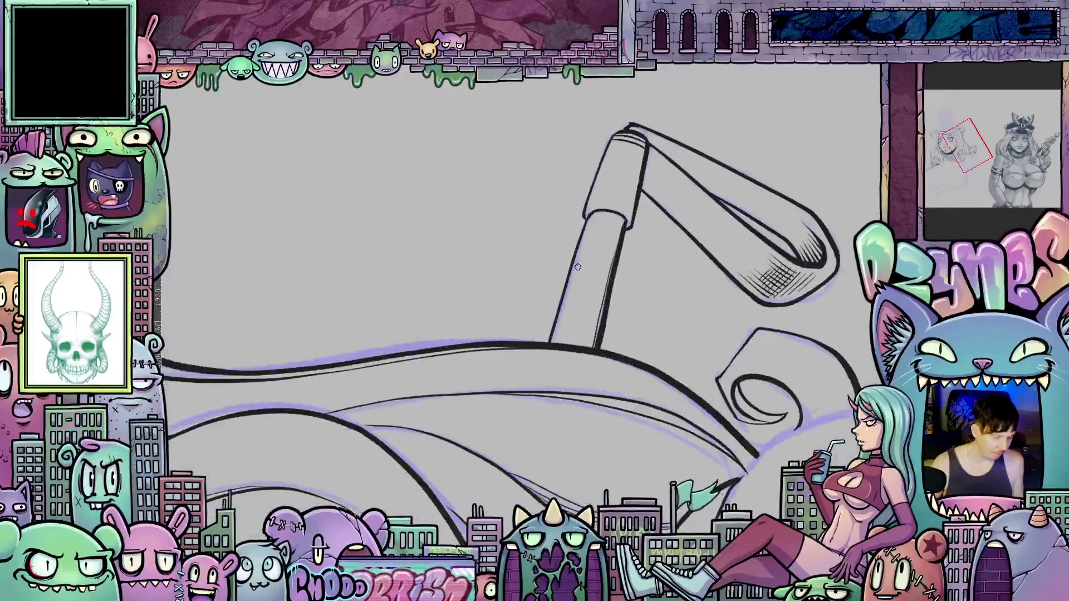
{"action": "key", "text": "ctrl+z"}
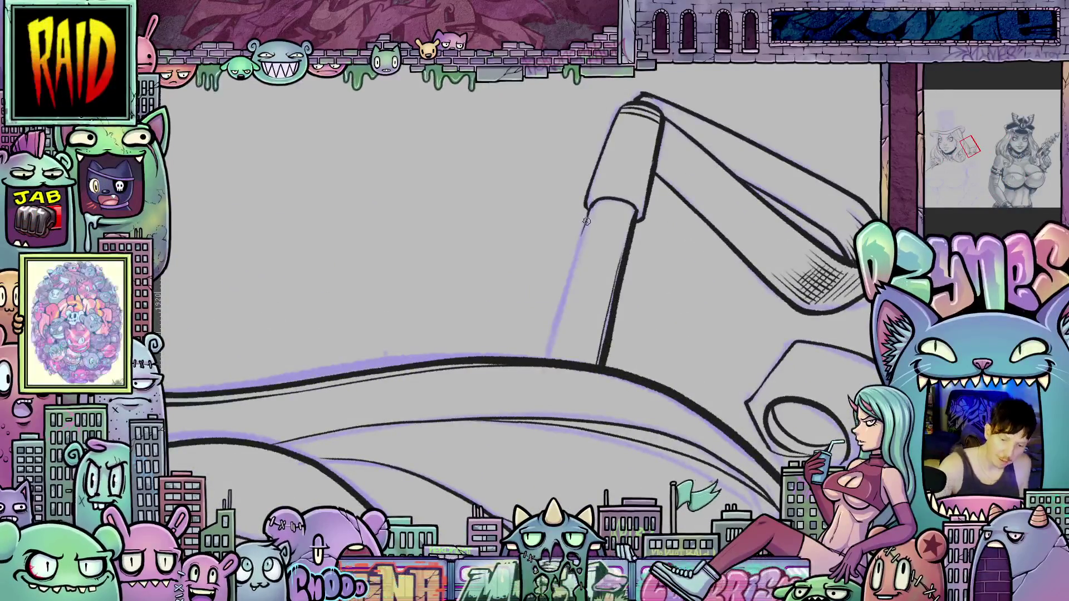
{"action": "left_click_drag", "start_coordinate": [581, 237], "coordinate": [562, 298]}
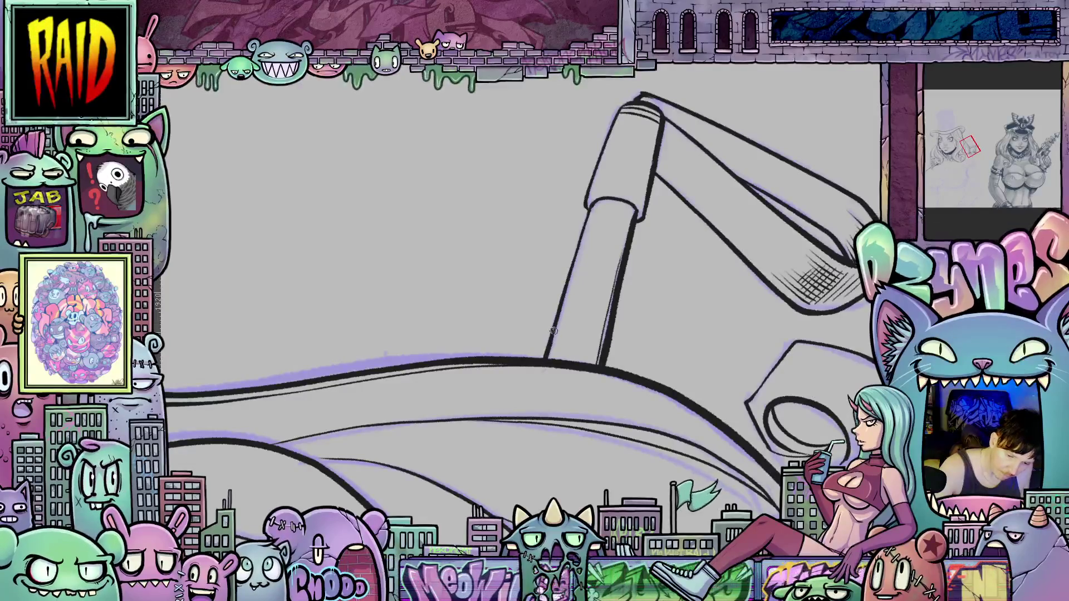
Hatch the base of the stick and thicken the ink on its right edge.
{"action": "mouse_move", "coordinate": [565, 332]}
{"action": "left_mouse_down"}
{"action": "mouse_move", "coordinate": [556, 359]}
{"action": "mouse_move", "coordinate": [568, 365]}
{"action": "left_mouse_up"}
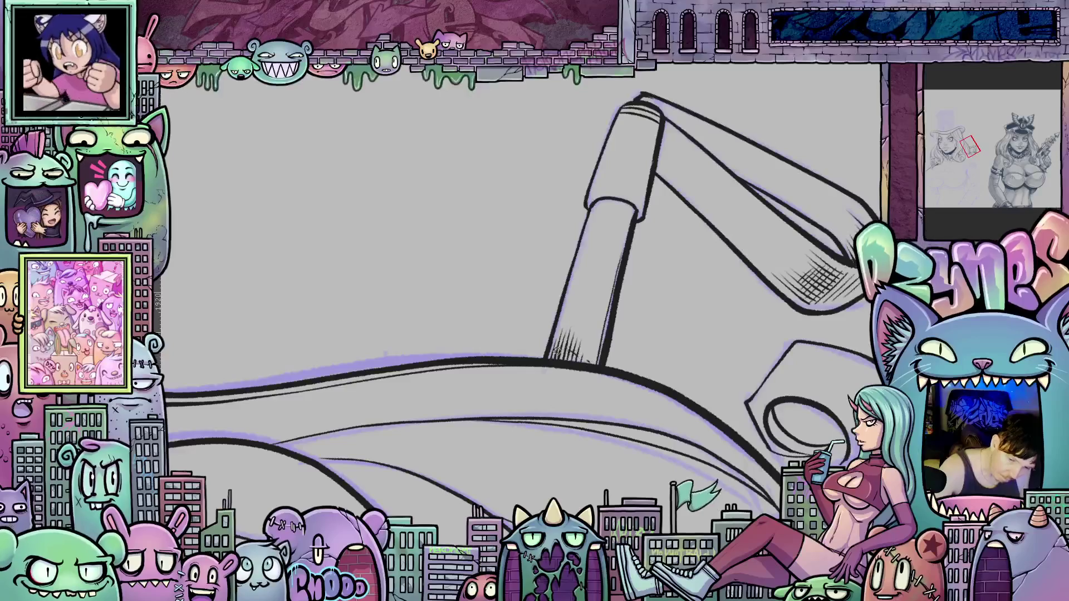
{"action": "scroll", "coordinate": [750, 326], "scroll_direction": "up", "scroll_amount": 3}
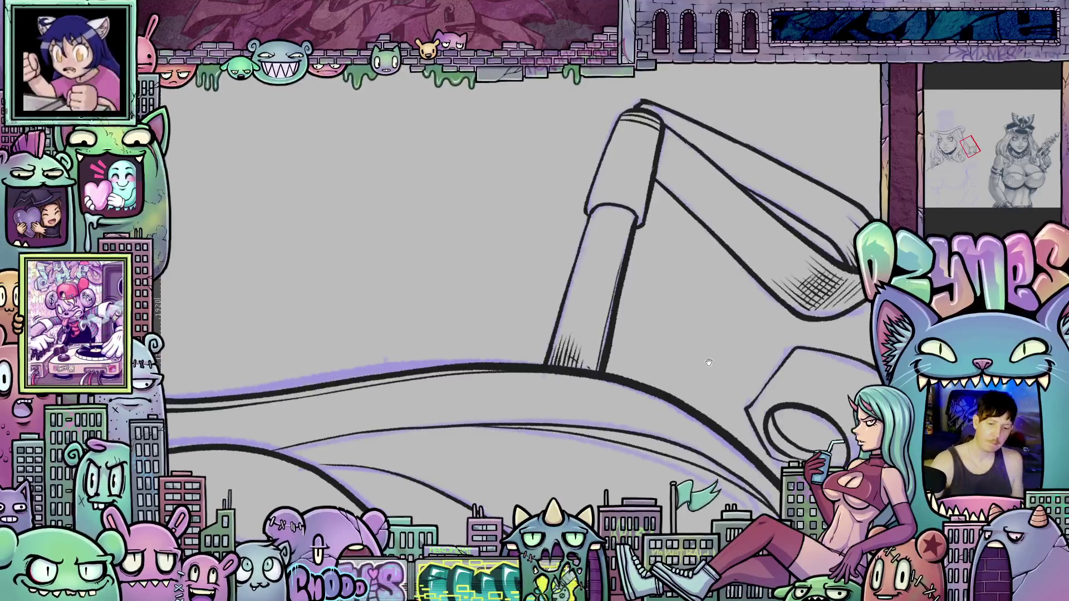
{"action": "left_click_drag", "start_coordinate": [618, 303], "coordinate": [642, 237]}
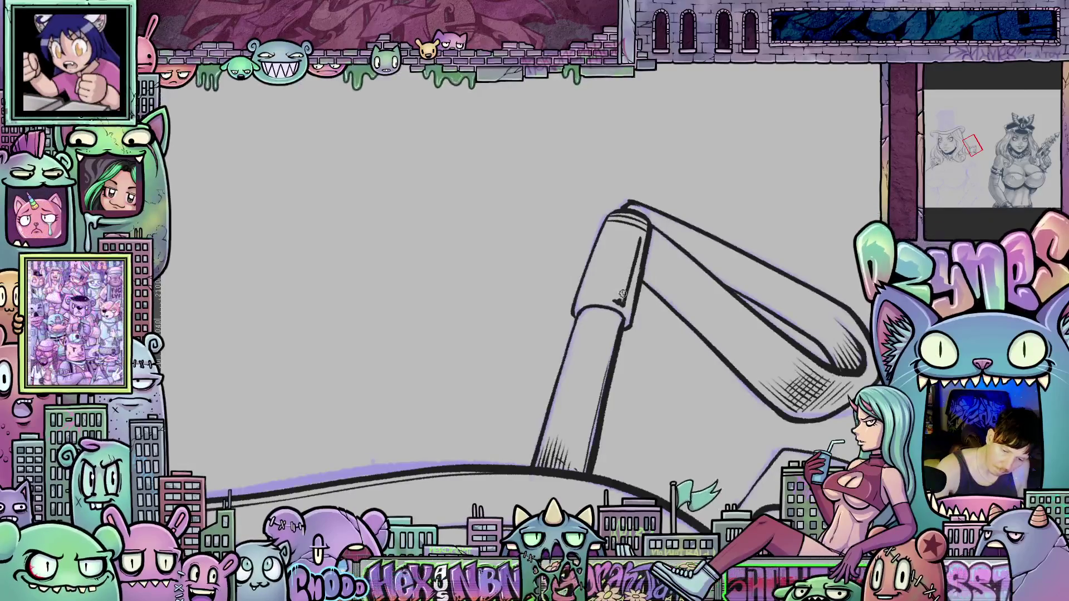
{"action": "left_click_drag", "start_coordinate": [625, 281], "coordinate": [646, 239]}
Rotate and zoom the canvas view back to an upright drawing.
{"action": "left_click_drag", "start_coordinate": [815, 290], "coordinate": [642, 412]}
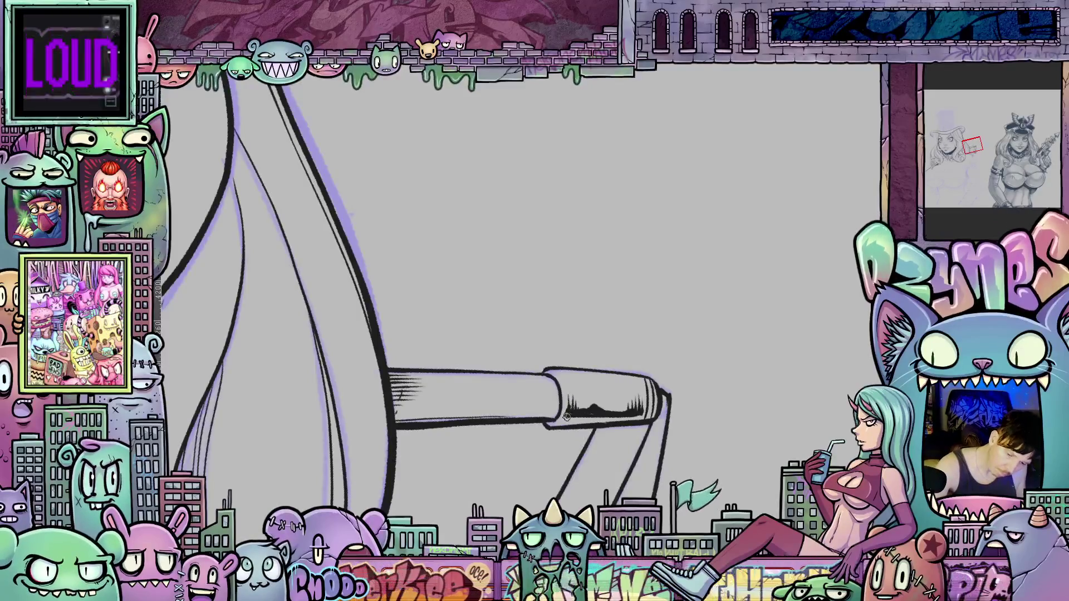
{"action": "mouse_move", "coordinate": [690, 420]}
{"action": "left_mouse_down"}
{"action": "mouse_move", "coordinate": [557, 490]}
{"action": "mouse_move", "coordinate": [433, 380]}
{"action": "mouse_move", "coordinate": [434, 413]}
{"action": "mouse_move", "coordinate": [596, 391]}
{"action": "left_mouse_up"}
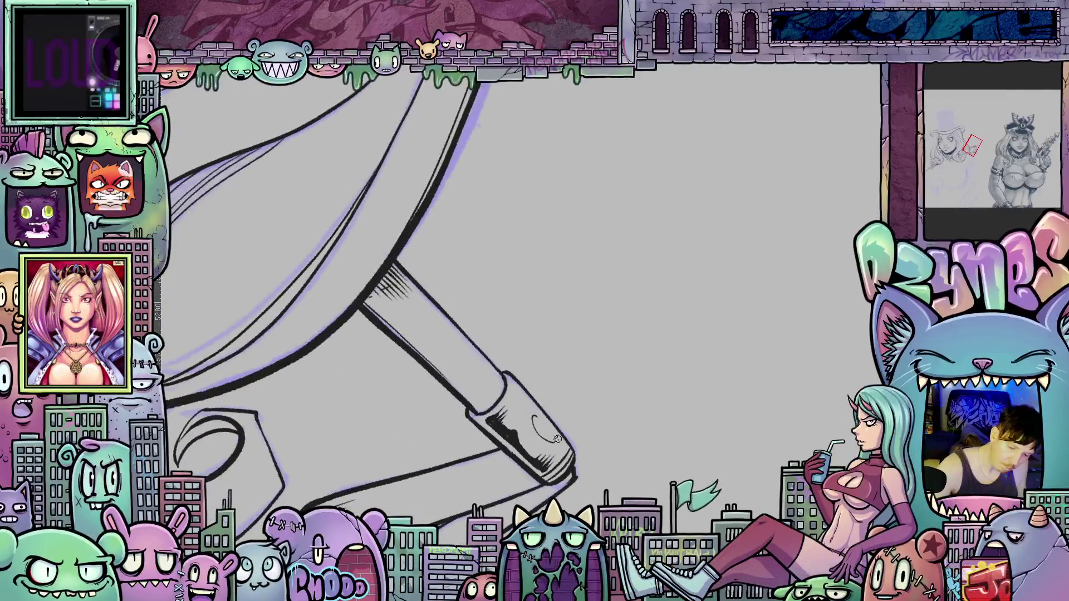
{"action": "mouse_move", "coordinate": [554, 443]}
{"action": "left_mouse_down"}
{"action": "mouse_move", "coordinate": [733, 256]}
{"action": "mouse_move", "coordinate": [751, 209]}
{"action": "left_mouse_up"}
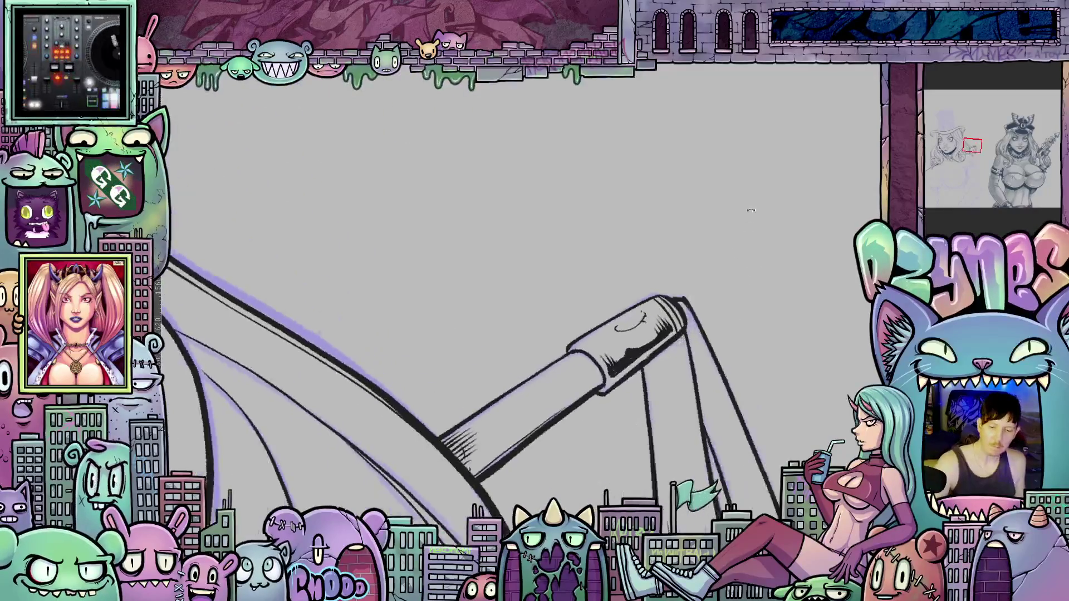
{"action": "scroll", "coordinate": [788, 356], "scroll_direction": "down", "scroll_amount": 2}
{"action": "scroll", "coordinate": [789, 356], "scroll_direction": "down", "scroll_amount": 5}
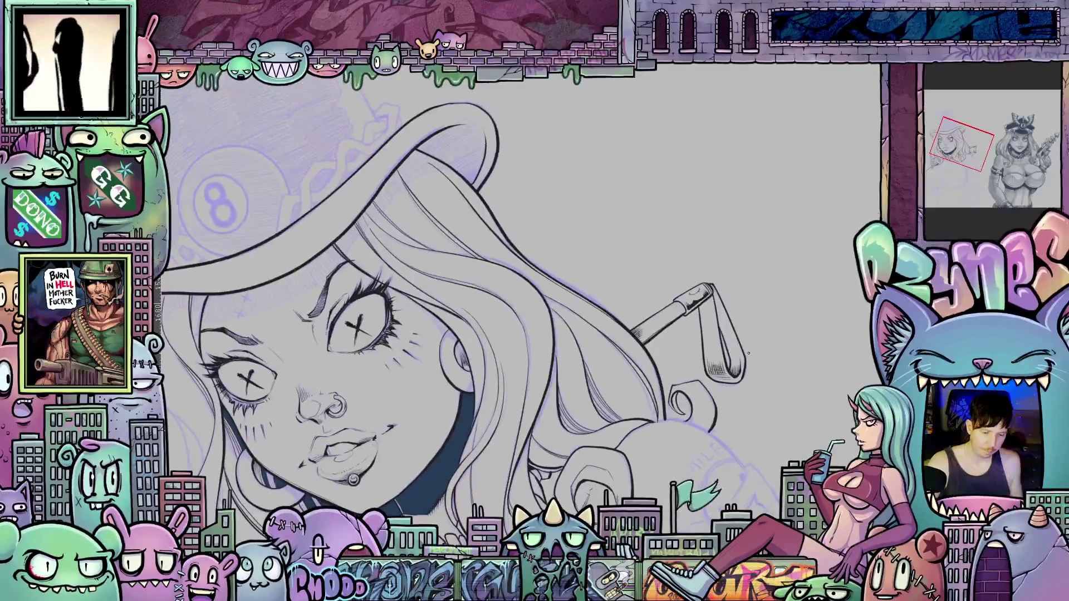
{"action": "scroll", "coordinate": [749, 353], "scroll_direction": "down", "scroll_amount": 2}
{"action": "mouse_move", "coordinate": [771, 337]}
{"action": "left_mouse_down"}
{"action": "mouse_move", "coordinate": [758, 425]}
{"action": "mouse_move", "coordinate": [778, 393]}
{"action": "left_mouse_up"}
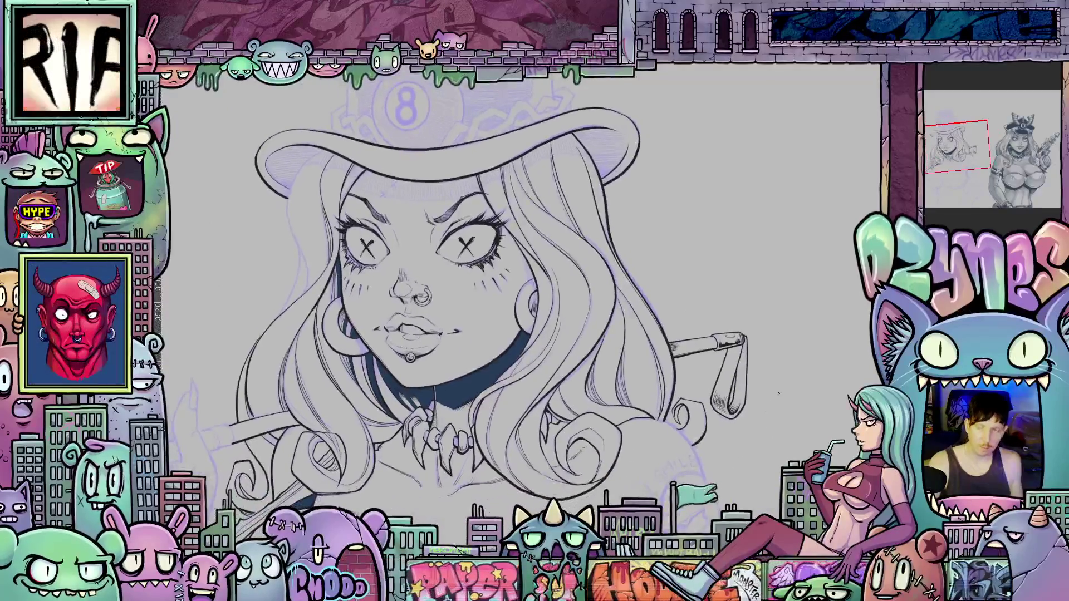
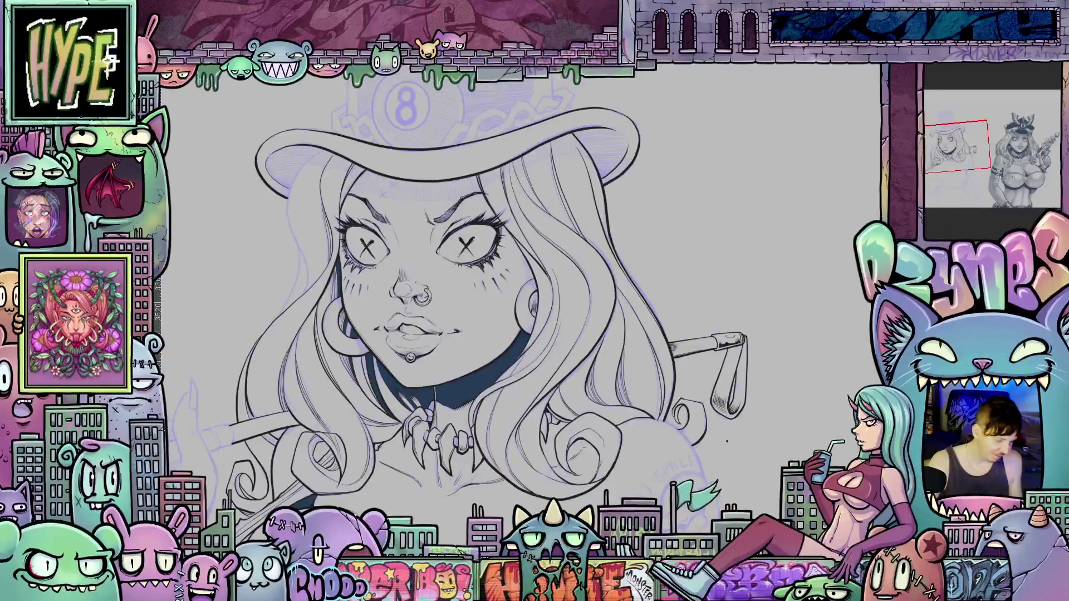
Ink a hair line from the hat brim down the right side of the girl's face.
{"action": "mouse_move", "coordinate": [725, 466]}
{"action": "left_mouse_down"}
{"action": "mouse_move", "coordinate": [828, 393]}
{"action": "mouse_move", "coordinate": [737, 521]}
{"action": "mouse_move", "coordinate": [974, 537]}
{"action": "mouse_move", "coordinate": [1039, 582]}
{"action": "left_mouse_up"}
{"action": "scroll", "coordinate": [716, 236], "scroll_direction": "up", "scroll_amount": 3}
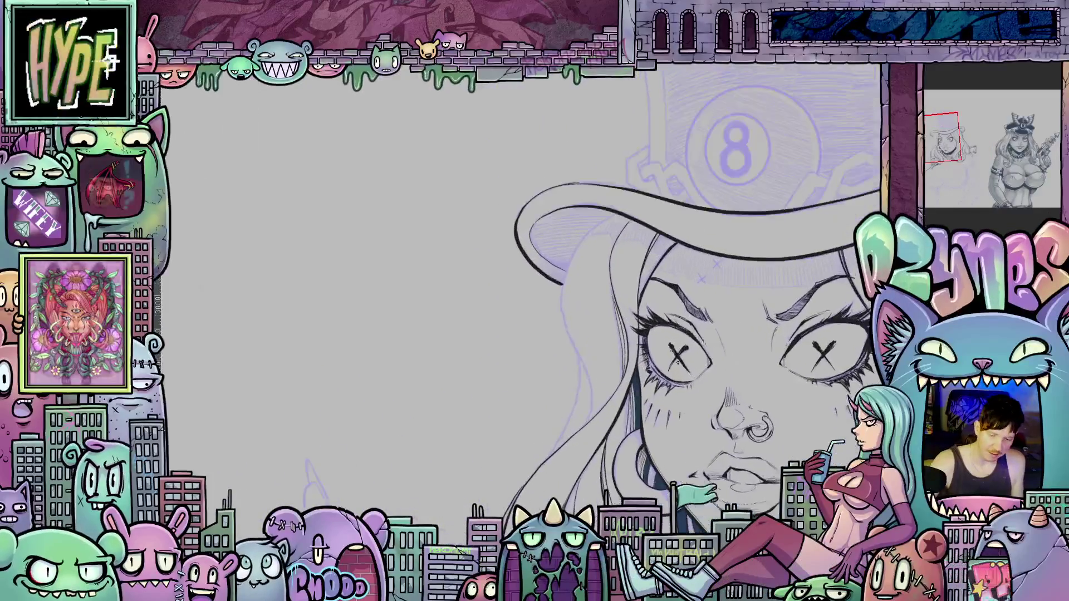
{"action": "scroll", "coordinate": [715, 237], "scroll_direction": "up", "scroll_amount": 2}
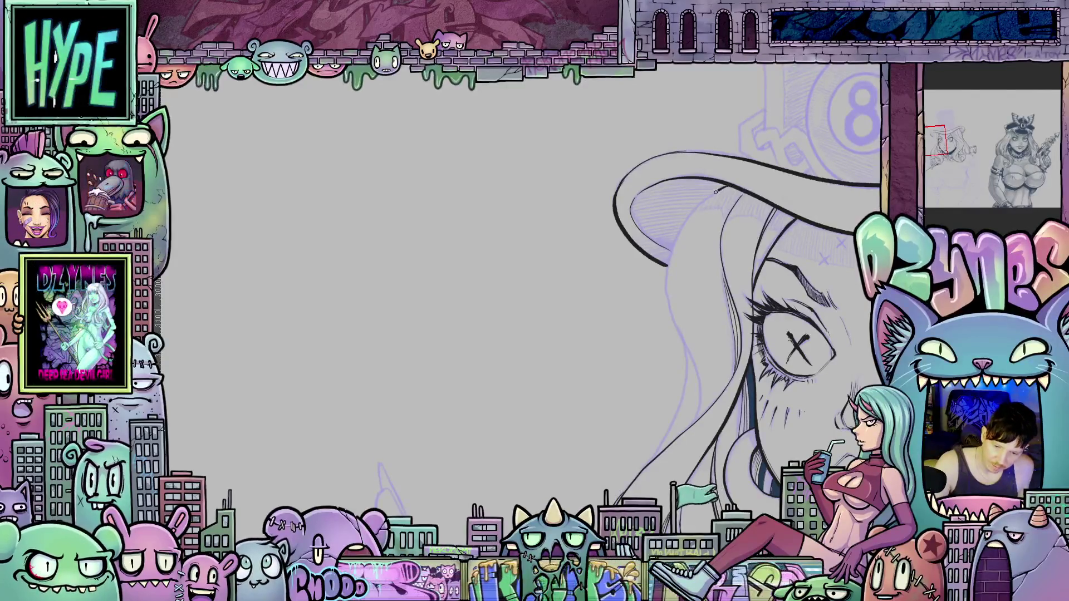
{"action": "mouse_move", "coordinate": [694, 208]}
{"action": "left_mouse_down"}
{"action": "mouse_move", "coordinate": [667, 291]}
{"action": "mouse_move", "coordinate": [690, 354]}
{"action": "mouse_move", "coordinate": [692, 426]}
{"action": "left_mouse_up"}
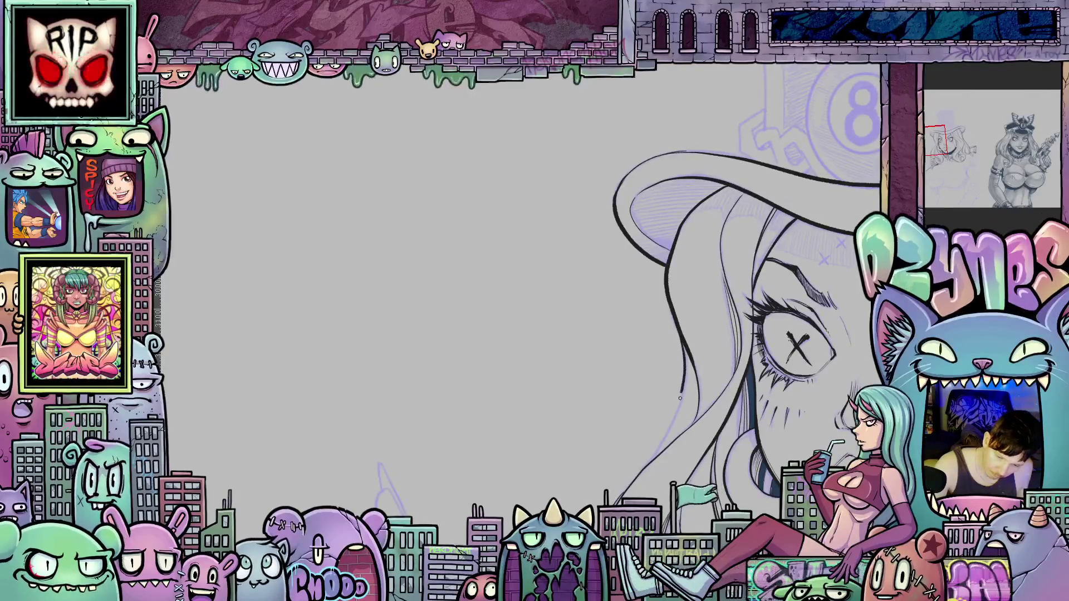
{"action": "mouse_move", "coordinate": [791, 552]}
{"action": "left_mouse_down"}
{"action": "mouse_move", "coordinate": [722, 405]}
{"action": "mouse_move", "coordinate": [785, 408]}
{"action": "left_mouse_up"}
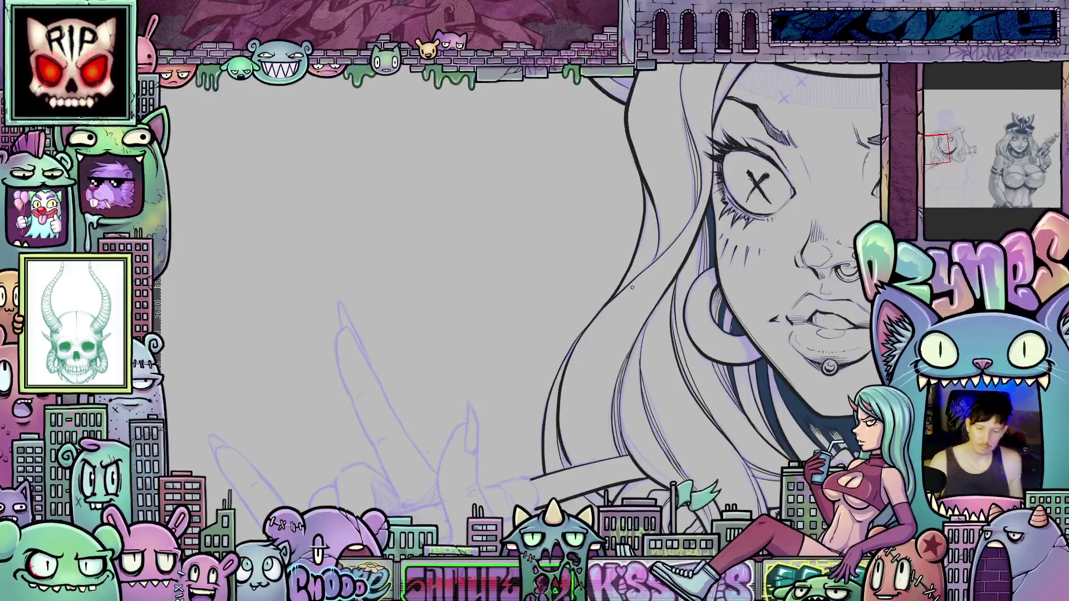
{"action": "scroll", "coordinate": [632, 287], "scroll_direction": "down", "scroll_amount": 1}
{"action": "left_click_drag", "start_coordinate": [796, 421], "coordinate": [566, 432]}
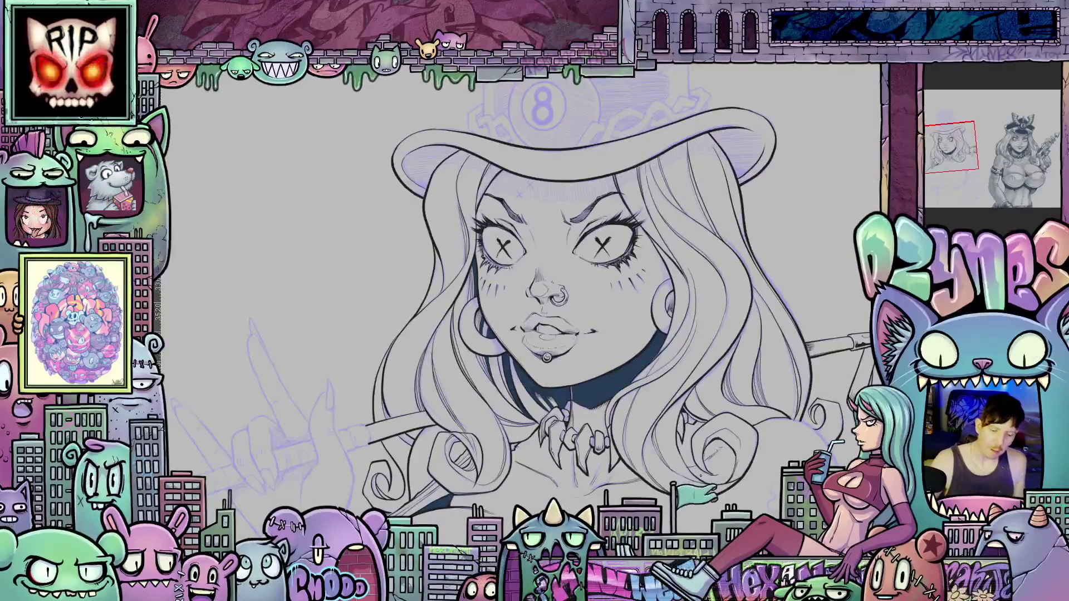
{"action": "scroll", "coordinate": [700, 476], "scroll_direction": "down", "scroll_amount": 2}
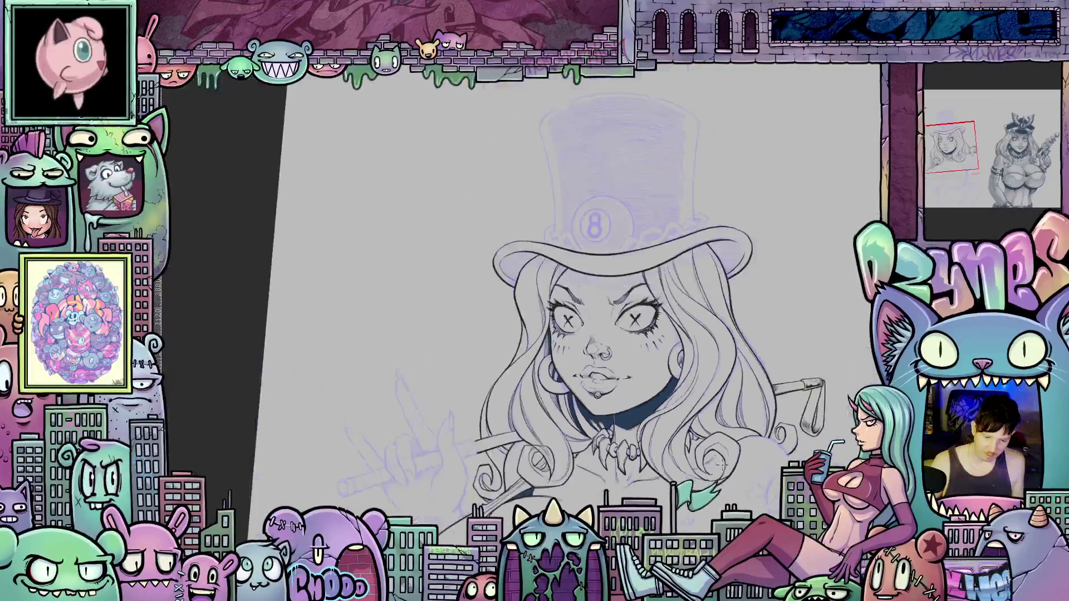
{"action": "scroll", "coordinate": [686, 463], "scroll_direction": "up", "scroll_amount": 4}
{"action": "scroll", "coordinate": [686, 462], "scroll_direction": "down", "scroll_amount": 3}
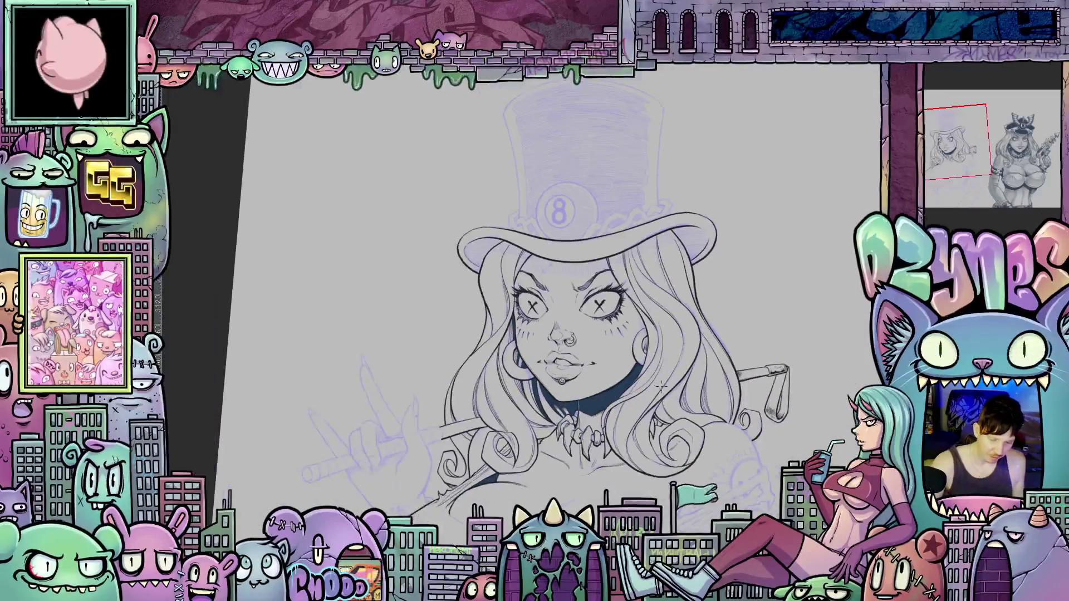
{"action": "scroll", "coordinate": [662, 378], "scroll_direction": "up", "scroll_amount": 2}
{"action": "scroll", "coordinate": [663, 389], "scroll_direction": "down", "scroll_amount": 2}
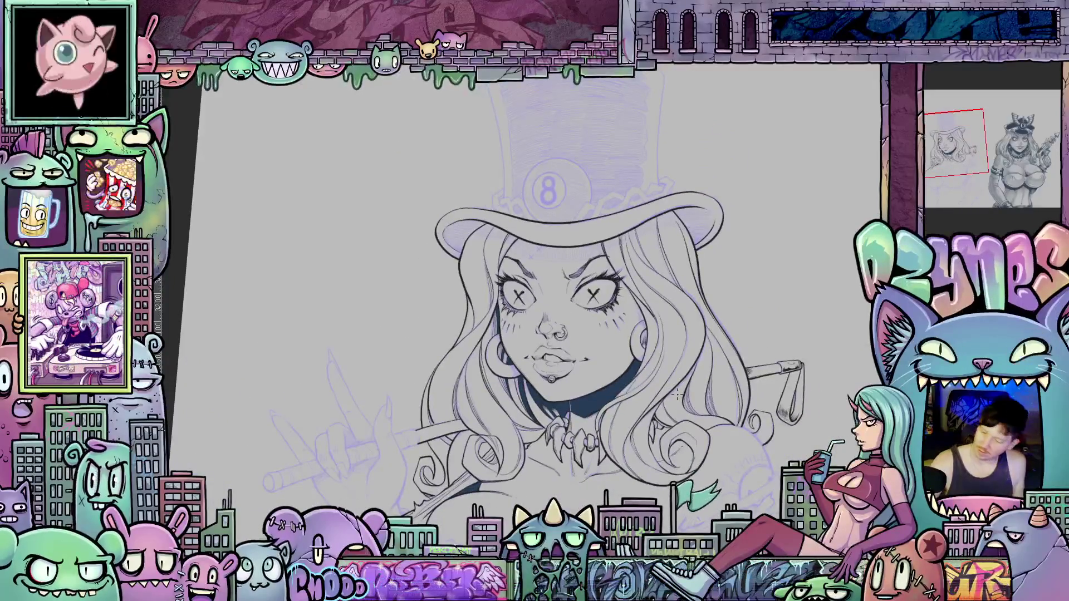
{"action": "mouse_move", "coordinate": [721, 457]}
{"action": "left_mouse_down"}
{"action": "mouse_move", "coordinate": [726, 413]}
{"action": "mouse_move", "coordinate": [763, 412]}
{"action": "mouse_move", "coordinate": [734, 456]}
{"action": "mouse_move", "coordinate": [776, 396]}
{"action": "left_mouse_up"}
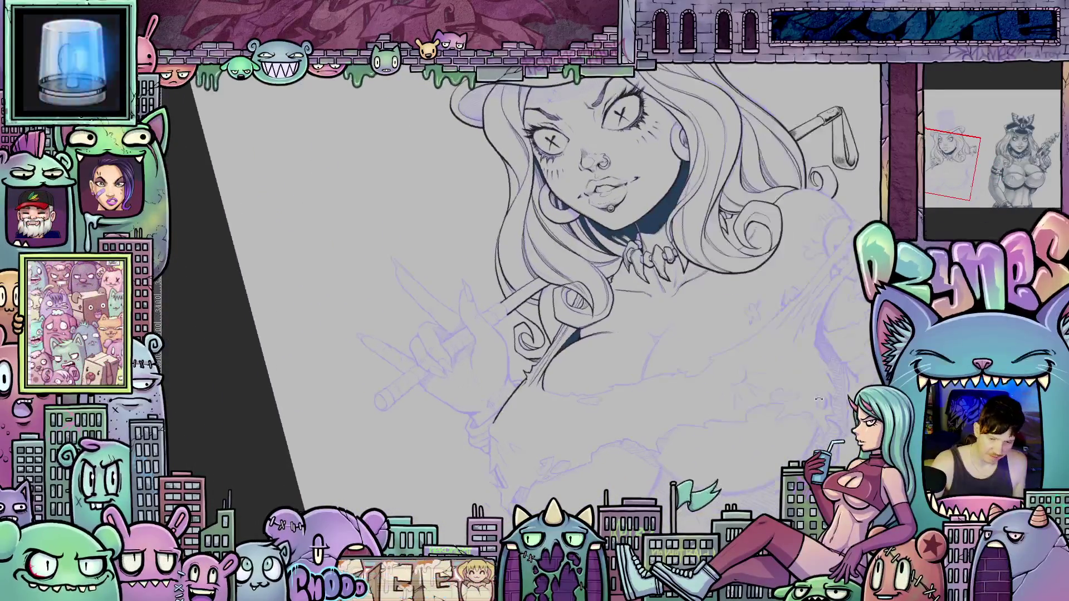
{"action": "scroll", "coordinate": [668, 378], "scroll_direction": "up", "scroll_amount": 3}
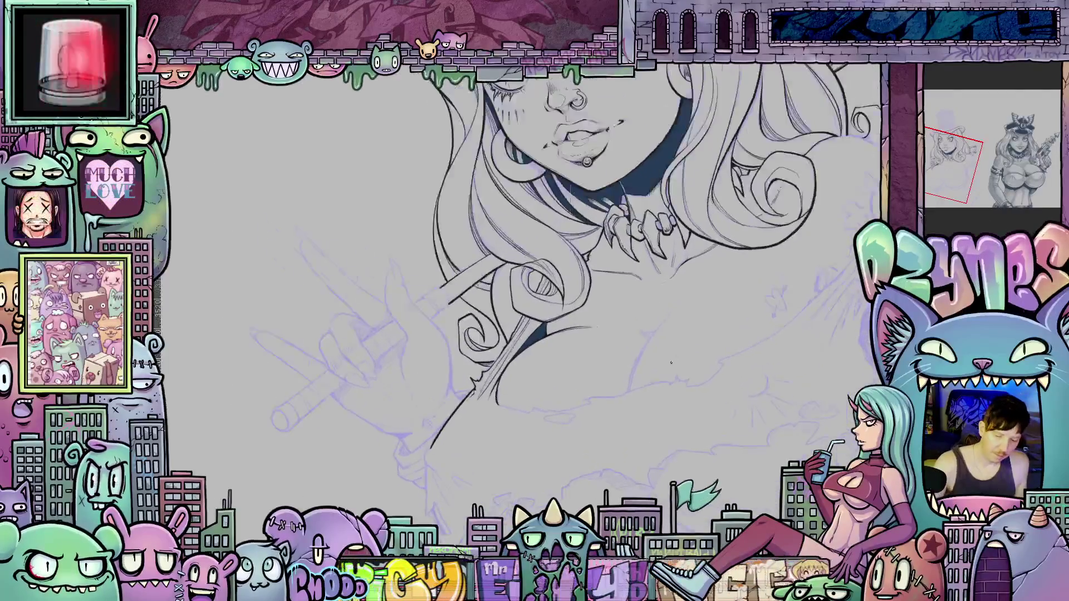
{"action": "mouse_move", "coordinate": [668, 379]}
{"action": "left_mouse_down"}
{"action": "mouse_move", "coordinate": [636, 392]}
{"action": "mouse_move", "coordinate": [642, 367]}
{"action": "mouse_move", "coordinate": [690, 314]}
{"action": "left_mouse_up"}
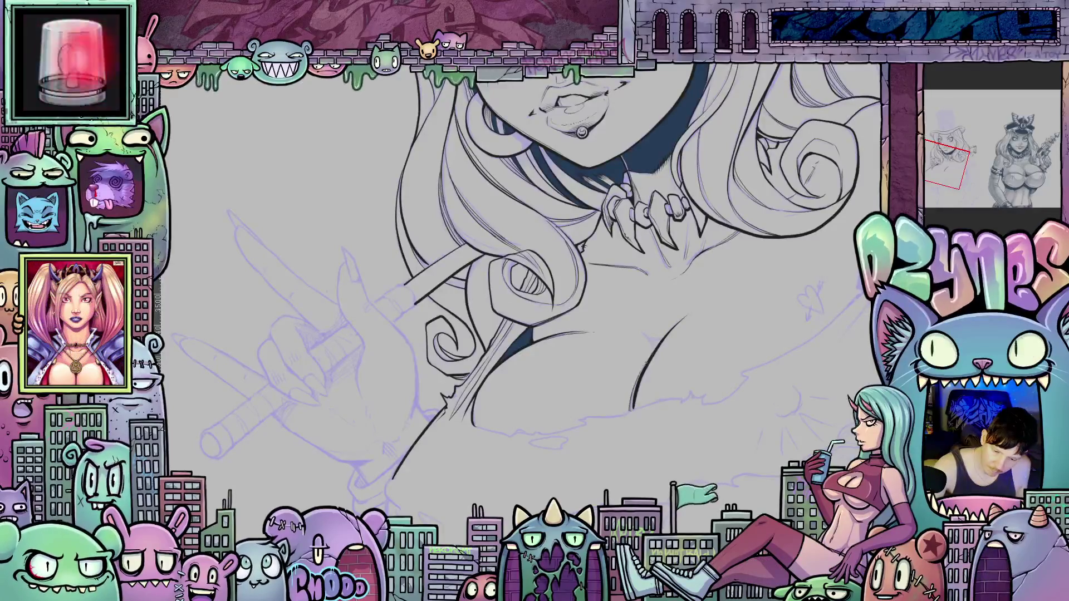
{"action": "left_click_drag", "start_coordinate": [821, 359], "coordinate": [609, 429]}
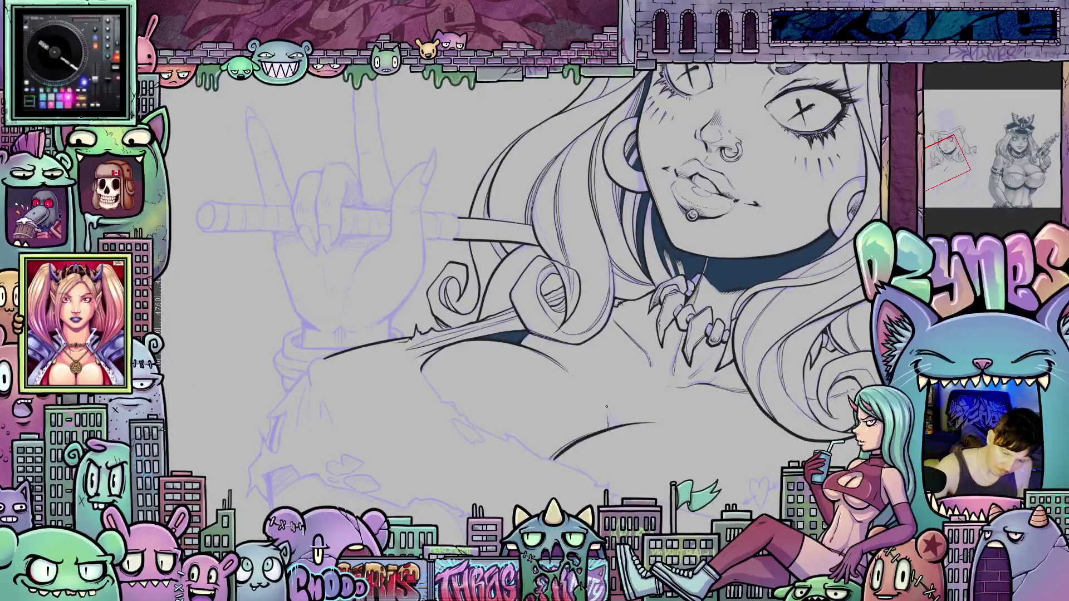
{"action": "mouse_move", "coordinate": [732, 490]}
{"action": "left_mouse_down"}
{"action": "mouse_move", "coordinate": [713, 445]}
{"action": "mouse_move", "coordinate": [665, 406]}
{"action": "left_mouse_up"}
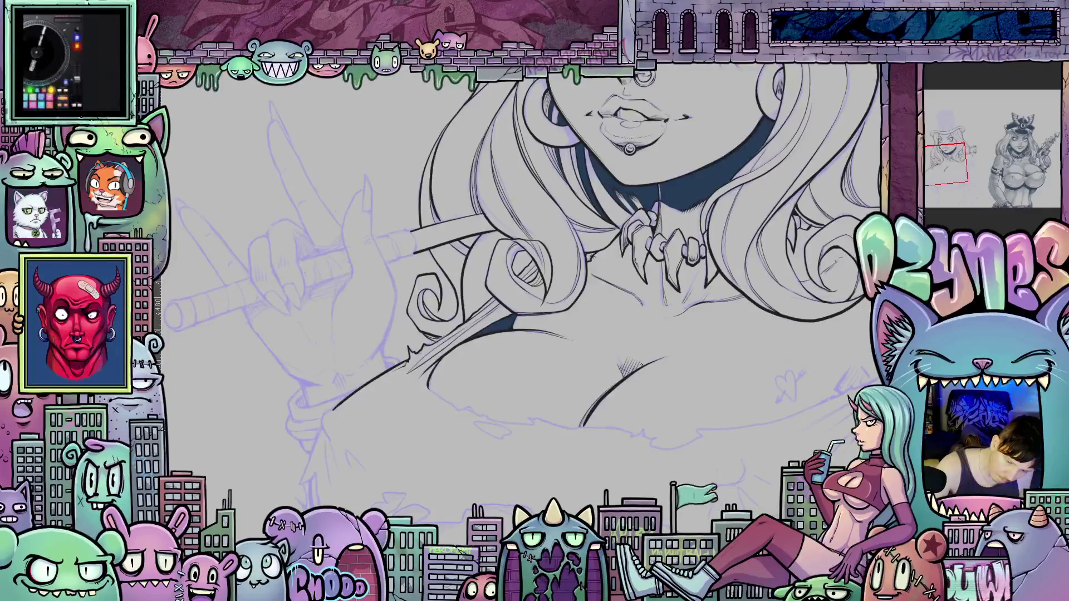
{"action": "mouse_move", "coordinate": [788, 425]}
{"action": "left_mouse_down"}
{"action": "mouse_move", "coordinate": [656, 457]}
{"action": "mouse_move", "coordinate": [640, 362]}
{"action": "left_mouse_up"}
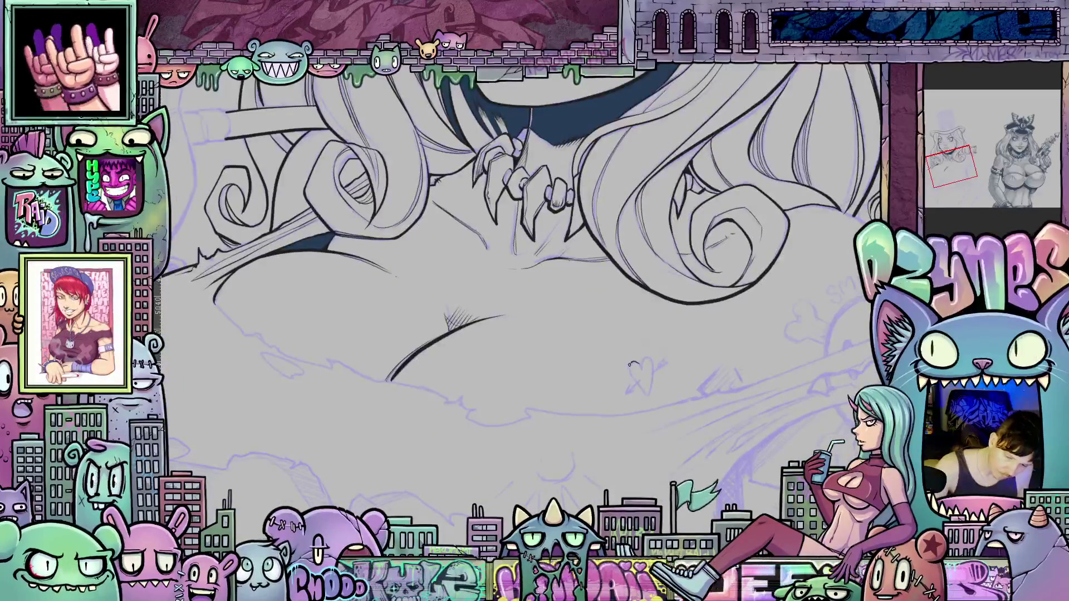
Draw the heart tattoo's right half and ink the letter B inside it.
{"action": "mouse_move", "coordinate": [648, 397]}
{"action": "left_mouse_down"}
{"action": "mouse_move", "coordinate": [656, 370]}
{"action": "mouse_move", "coordinate": [650, 358]}
{"action": "mouse_move", "coordinate": [643, 368]}
{"action": "left_mouse_up"}
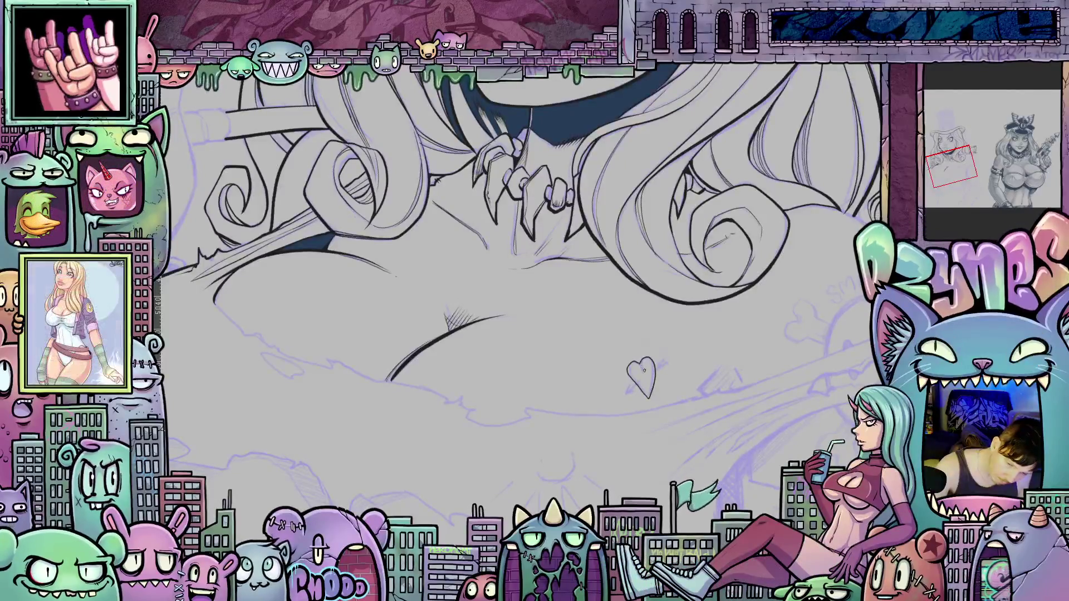
{"action": "mouse_move", "coordinate": [712, 408]}
{"action": "left_mouse_down"}
{"action": "mouse_move", "coordinate": [665, 323]}
{"action": "mouse_move", "coordinate": [642, 344]}
{"action": "left_mouse_up"}
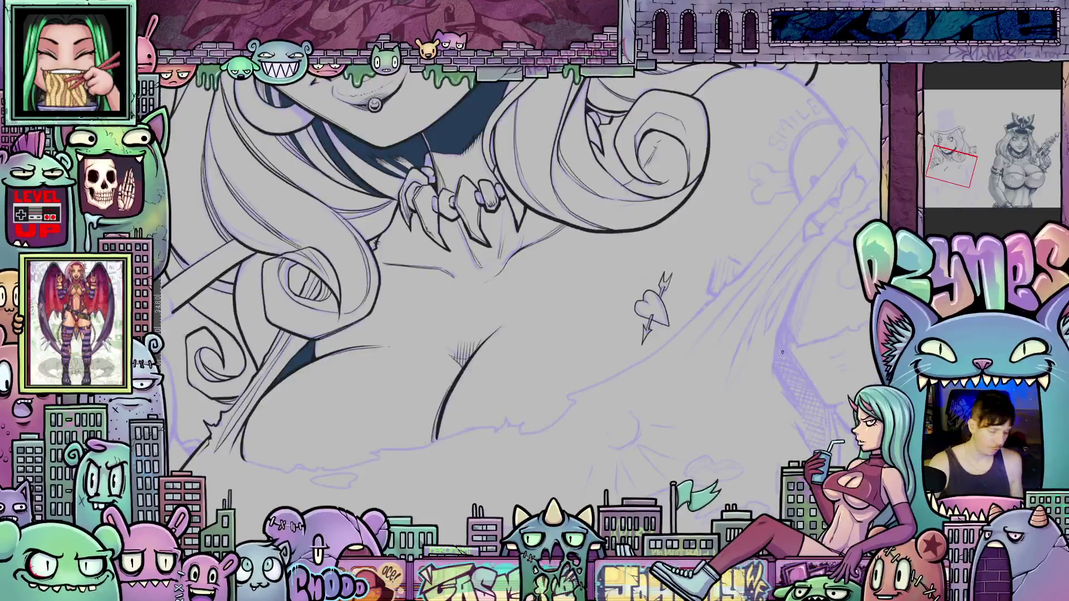
{"action": "left_click_drag", "start_coordinate": [781, 352], "coordinate": [691, 449]}
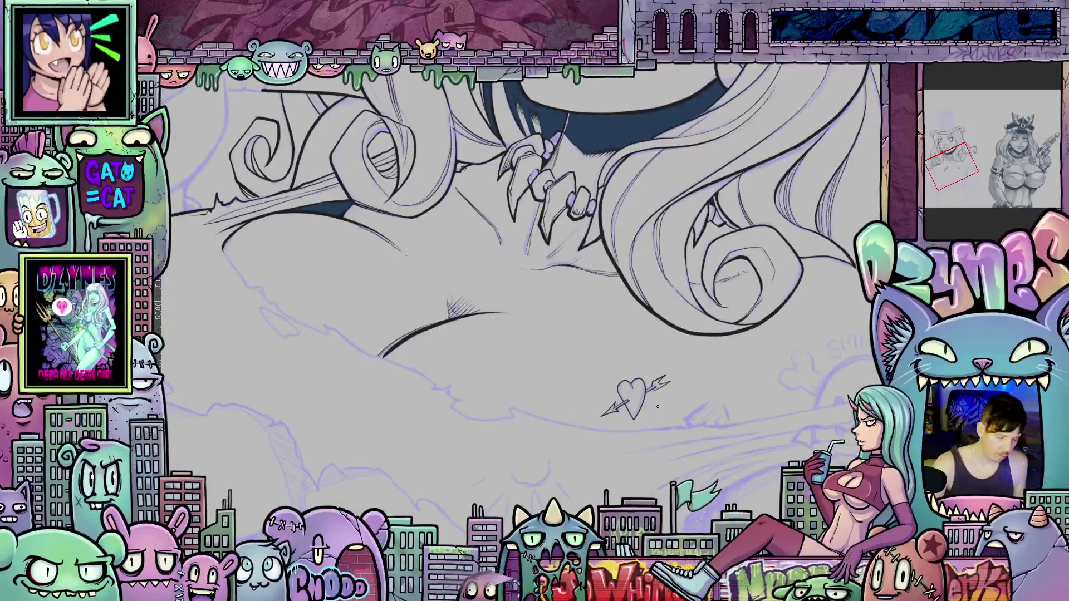
{"action": "scroll", "coordinate": [659, 406], "scroll_direction": "up", "scroll_amount": 3}
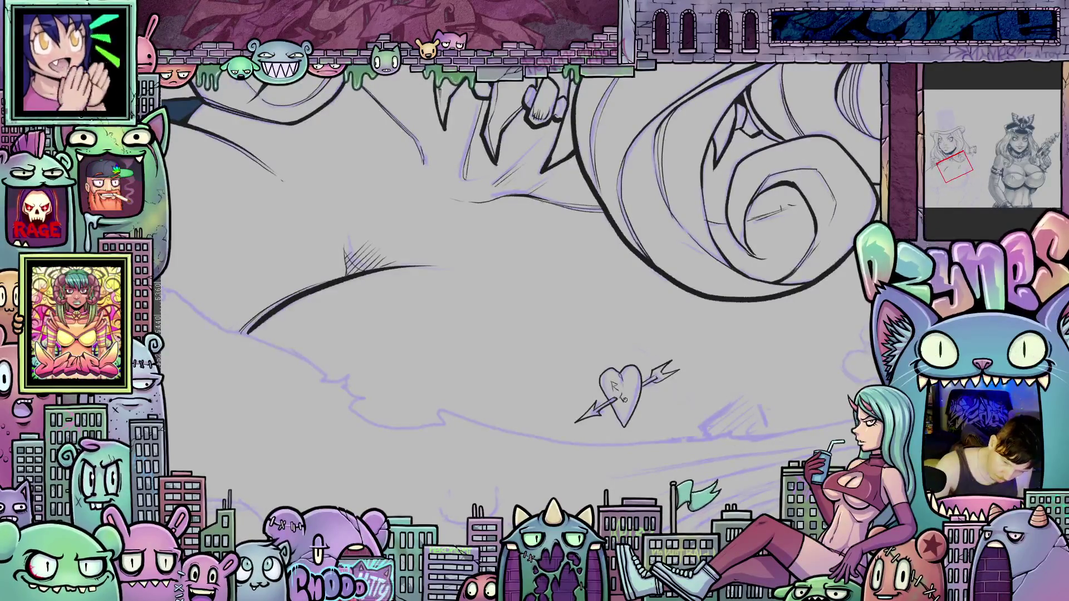
{"action": "left_click_drag", "start_coordinate": [627, 397], "coordinate": [629, 408]}
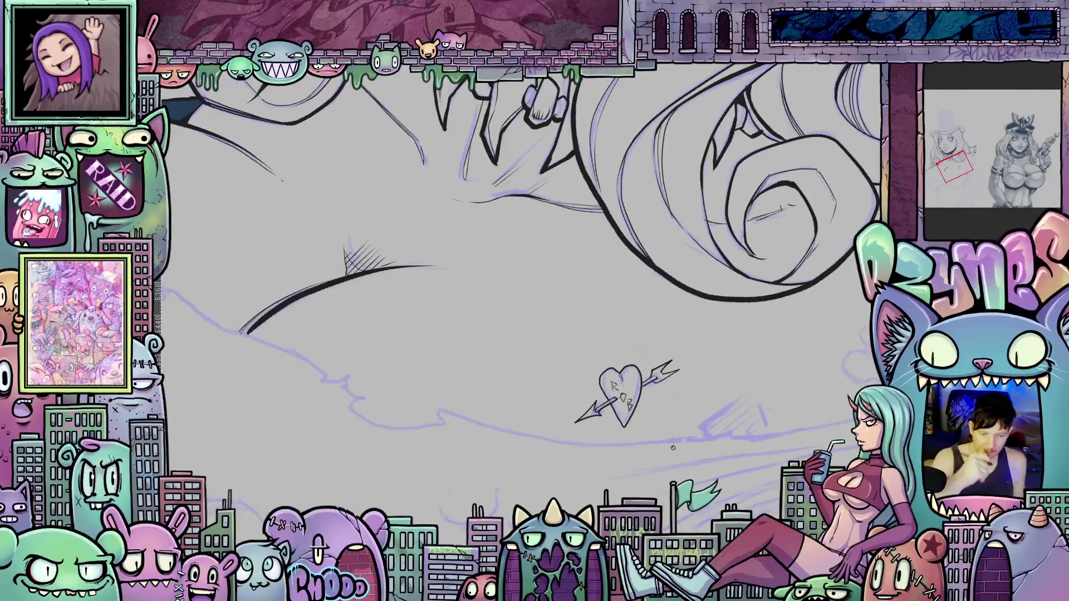
Ink short curves along the chest's lower edge beneath and right of the heart.
{"action": "mouse_move", "coordinate": [782, 430]}
{"action": "left_mouse_down"}
{"action": "mouse_move", "coordinate": [769, 346]}
{"action": "mouse_move", "coordinate": [749, 369]}
{"action": "mouse_move", "coordinate": [745, 424]}
{"action": "mouse_move", "coordinate": [636, 416]}
{"action": "left_mouse_up"}
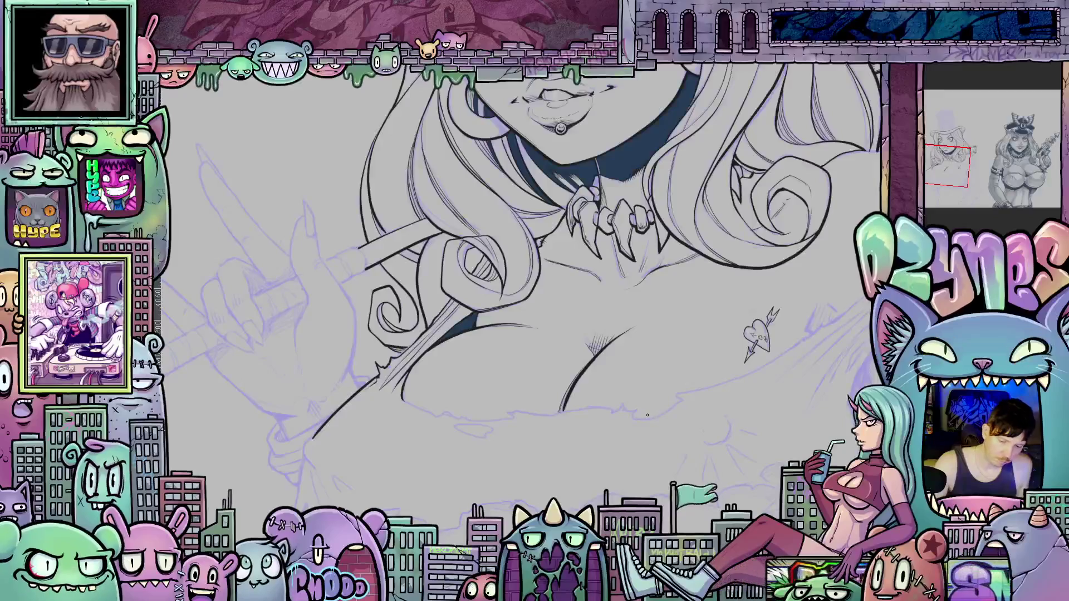
{"action": "mouse_move", "coordinate": [631, 413]}
{"action": "left_mouse_down"}
{"action": "mouse_move", "coordinate": [653, 422]}
{"action": "mouse_move", "coordinate": [680, 398]}
{"action": "left_mouse_up"}
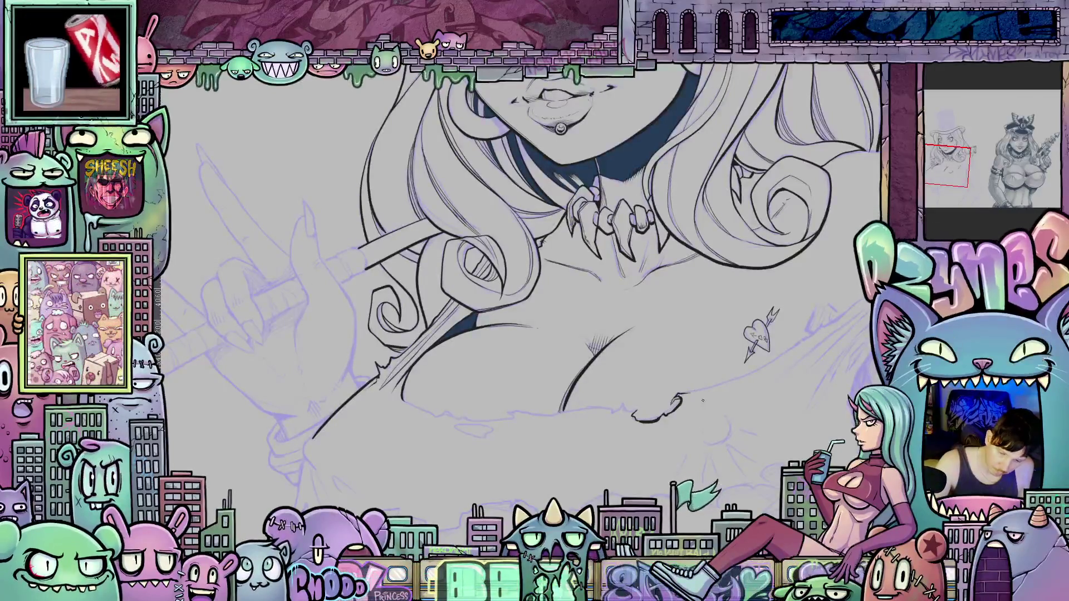
{"action": "left_click_drag", "start_coordinate": [763, 425], "coordinate": [700, 450]}
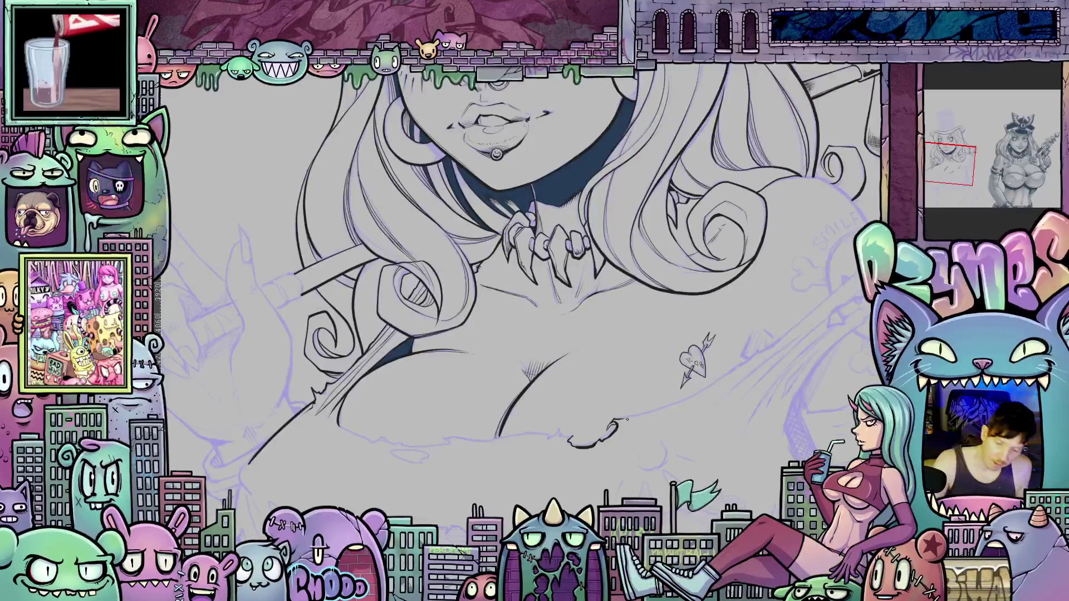
{"action": "left_click_drag", "start_coordinate": [646, 416], "coordinate": [692, 401]}
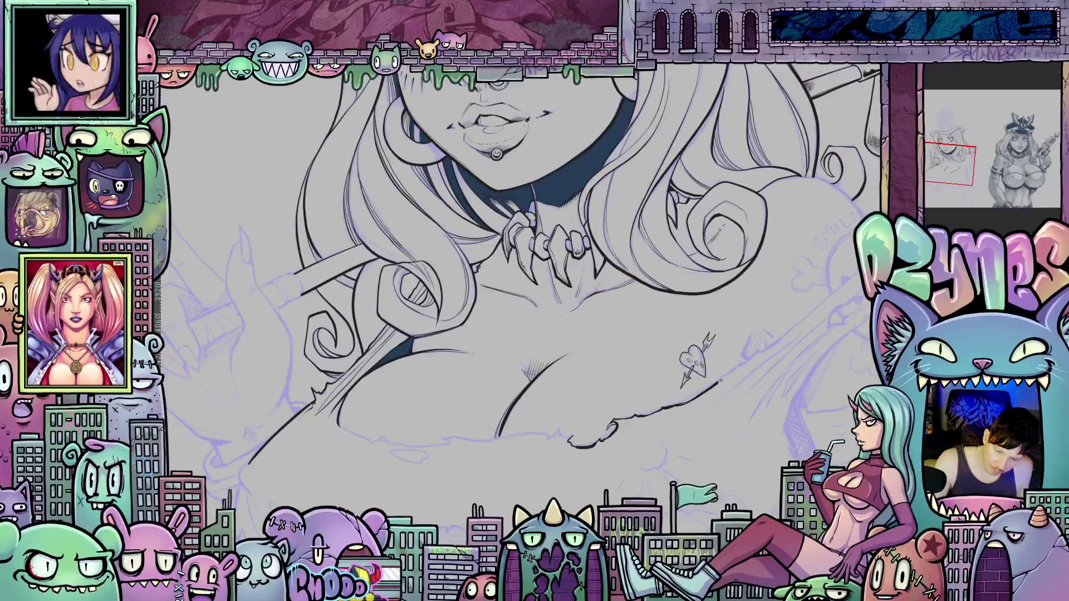
{"action": "left_click_drag", "start_coordinate": [738, 368], "coordinate": [693, 401]}
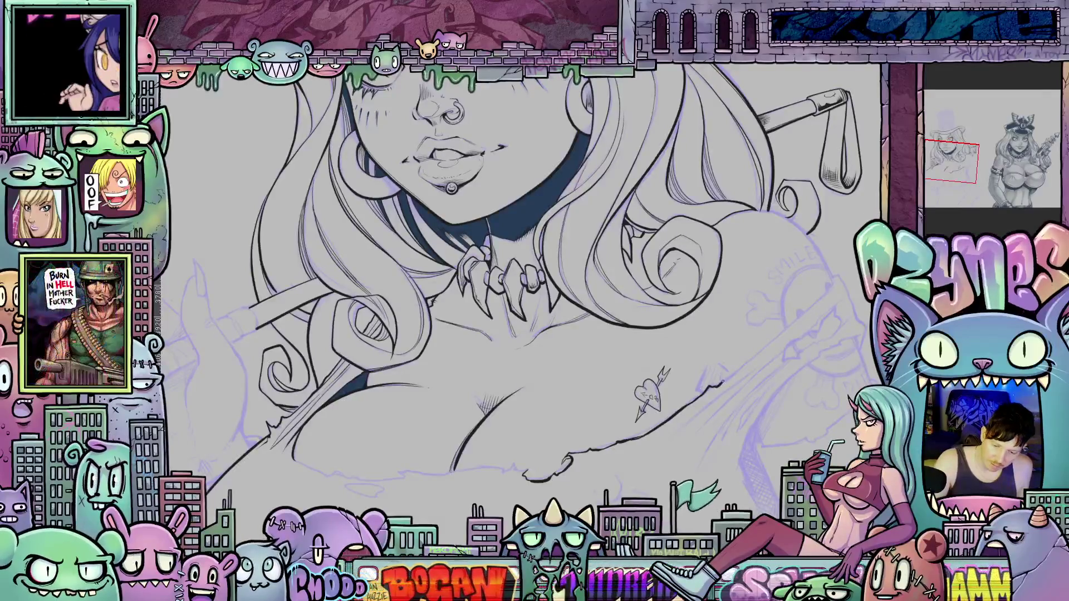
{"action": "mouse_move", "coordinate": [747, 387]}
{"action": "left_mouse_down"}
{"action": "mouse_move", "coordinate": [791, 394]}
{"action": "mouse_move", "coordinate": [635, 407]}
{"action": "mouse_move", "coordinate": [693, 317]}
{"action": "left_mouse_up"}
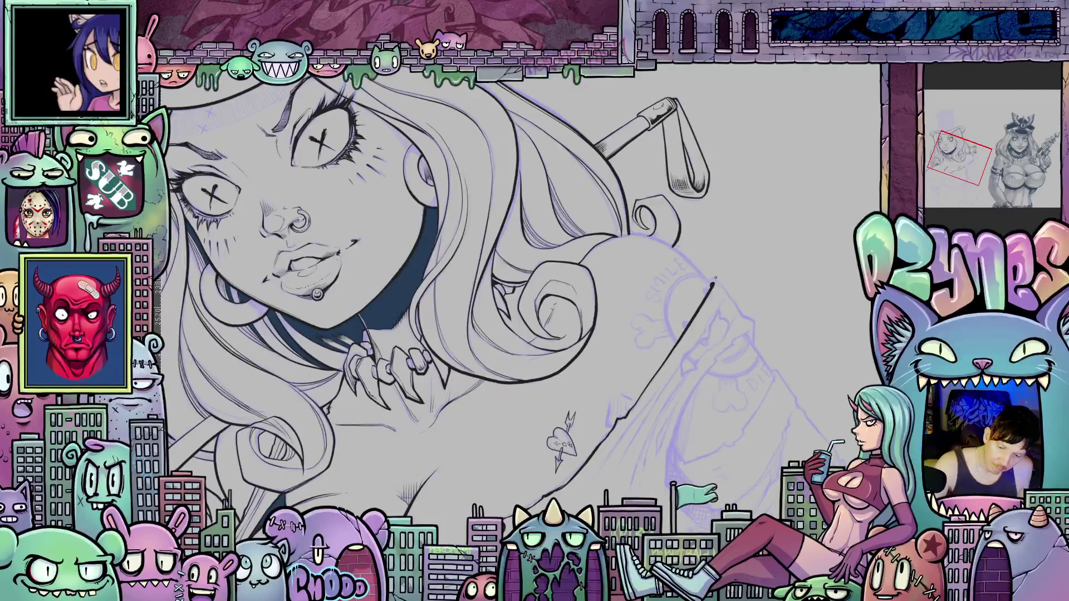
Continue the ink line down the top's right edge, rotating the canvas between strokes.
{"action": "scroll", "coordinate": [772, 338], "scroll_direction": "down", "scroll_amount": 3}
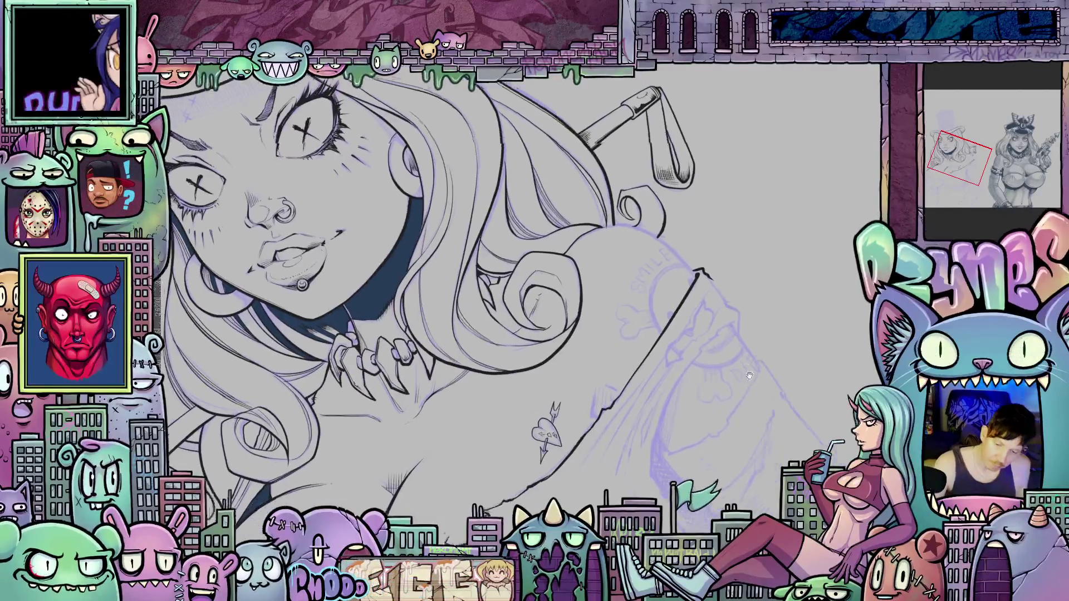
{"action": "left_click_drag", "start_coordinate": [772, 338], "coordinate": [711, 387]}
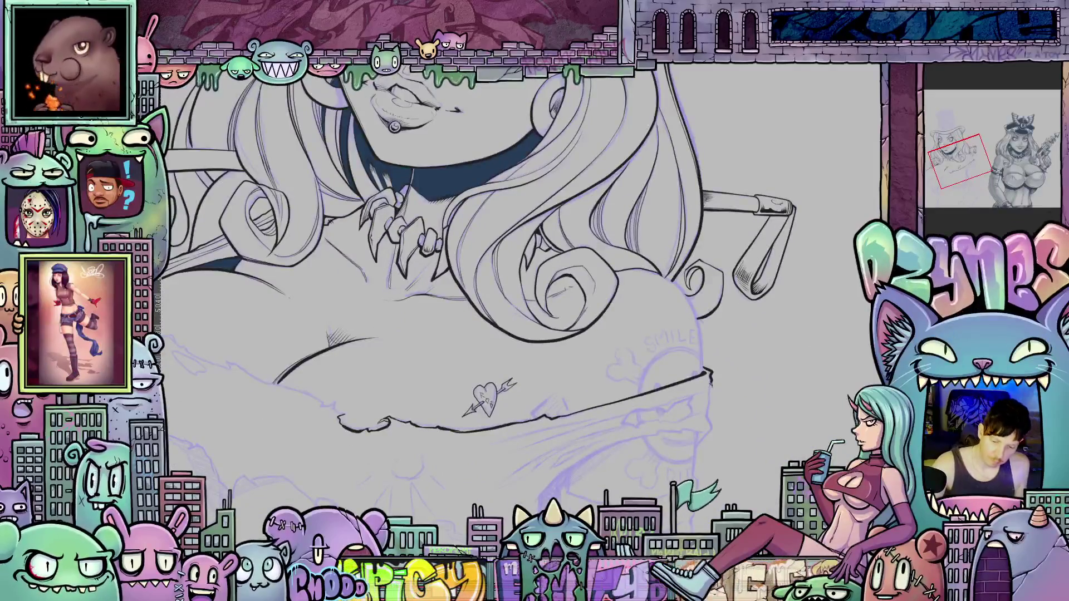
{"action": "left_click_drag", "start_coordinate": [708, 410], "coordinate": [712, 423]}
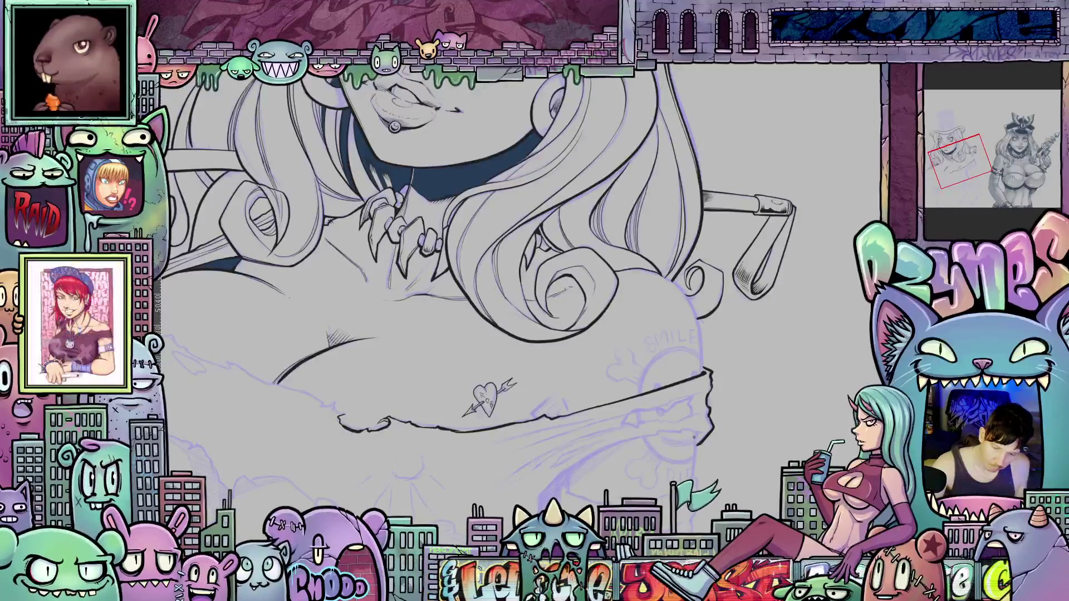
{"action": "left_click_drag", "start_coordinate": [754, 484], "coordinate": [722, 259]}
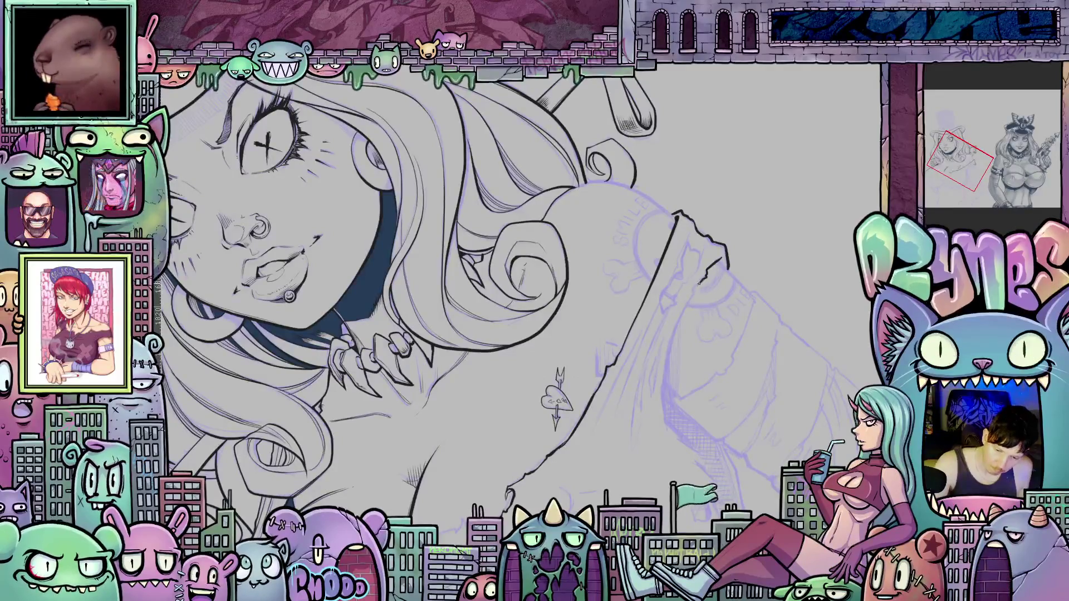
{"action": "mouse_move", "coordinate": [670, 344]}
{"action": "left_mouse_down"}
{"action": "mouse_move", "coordinate": [667, 425]}
{"action": "mouse_move", "coordinate": [646, 405]}
{"action": "mouse_move", "coordinate": [673, 400]}
{"action": "left_mouse_up"}
{"action": "left_click_drag", "start_coordinate": [767, 426], "coordinate": [684, 309]}
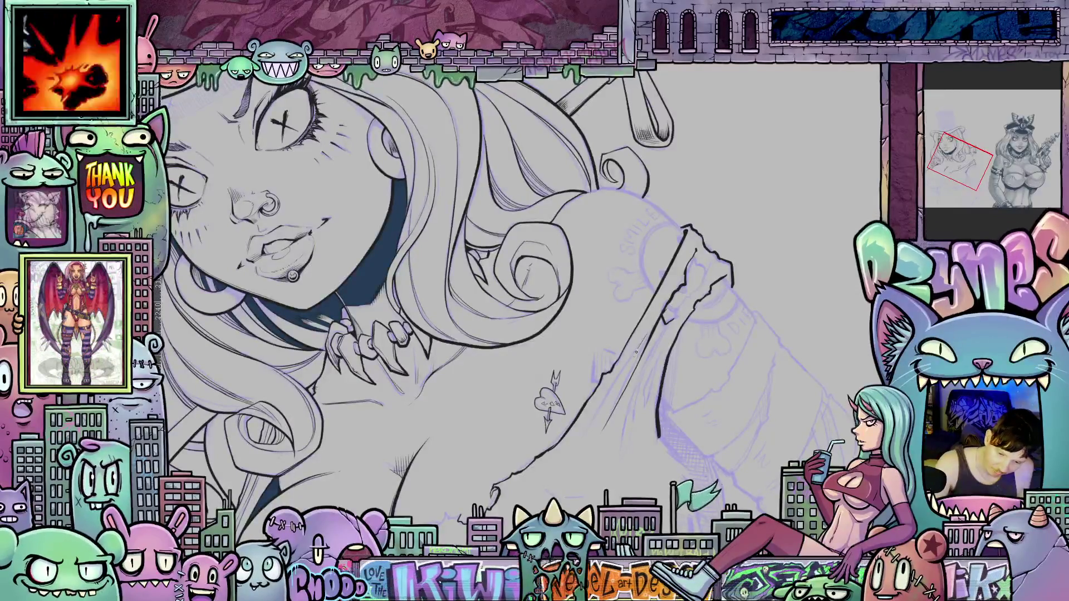
{"action": "left_click_drag", "start_coordinate": [655, 384], "coordinate": [641, 326]}
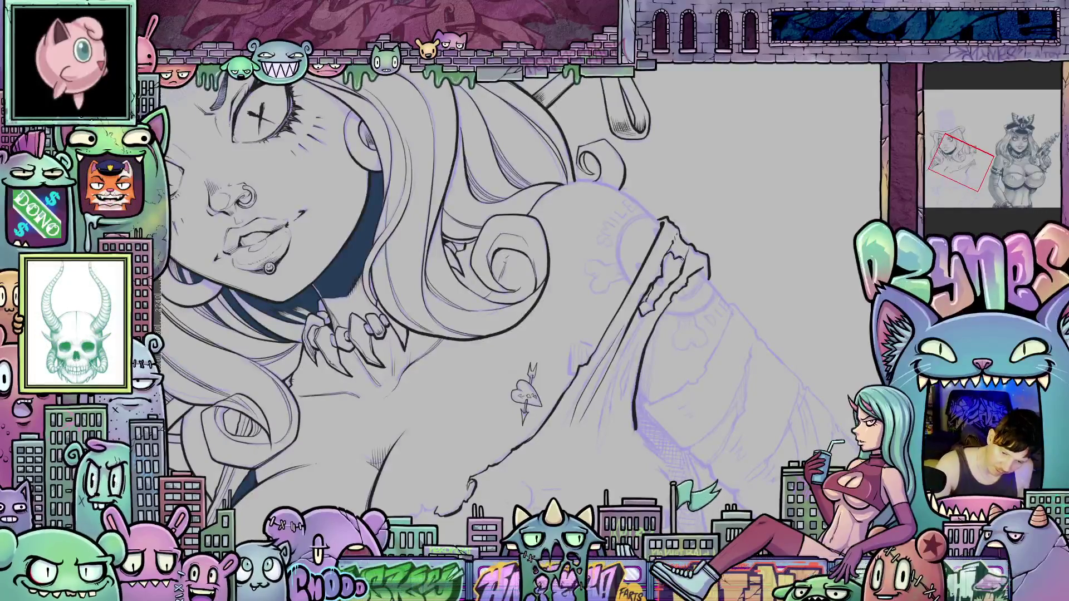
{"action": "mouse_move", "coordinate": [761, 298]}
{"action": "left_mouse_down"}
{"action": "mouse_move", "coordinate": [735, 384]}
{"action": "mouse_move", "coordinate": [640, 490]}
{"action": "left_mouse_up"}
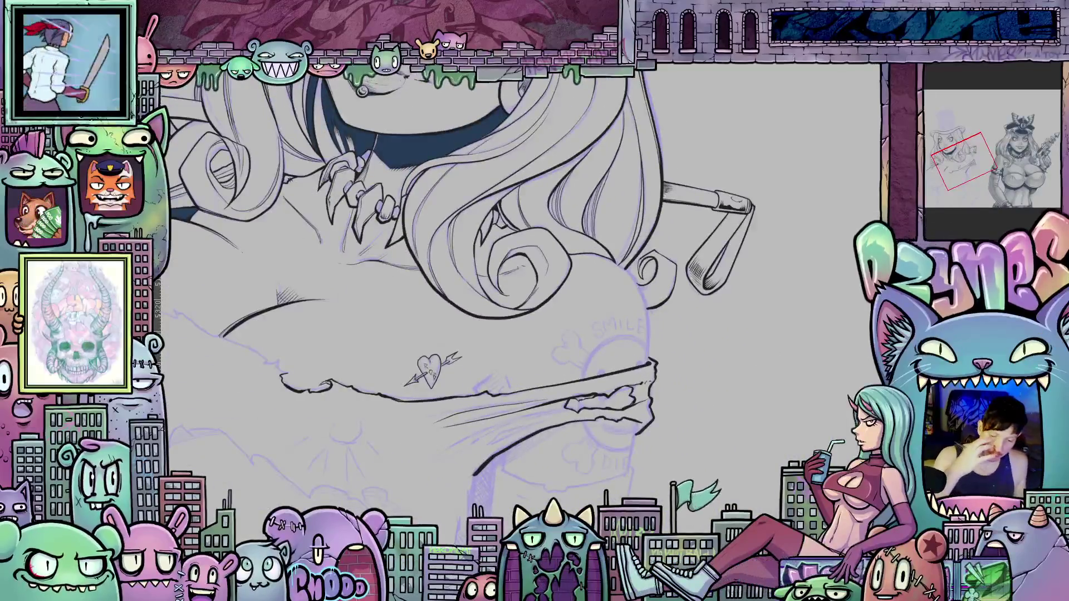
{"action": "left_click_drag", "start_coordinate": [777, 451], "coordinate": [597, 351]}
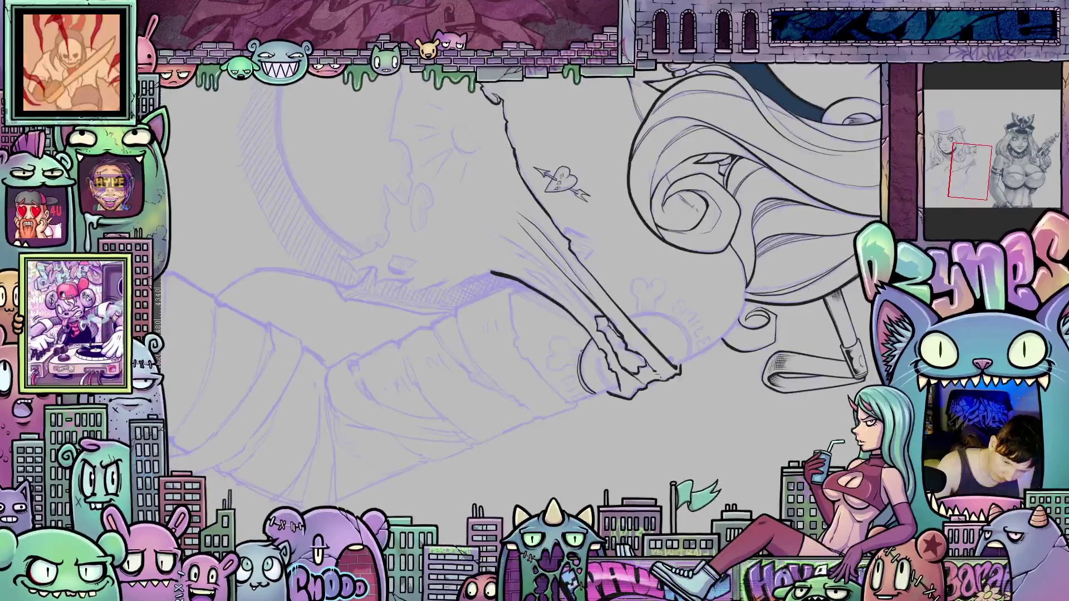
{"action": "mouse_move", "coordinate": [631, 384]}
{"action": "left_mouse_down"}
{"action": "mouse_move", "coordinate": [756, 379]}
{"action": "mouse_move", "coordinate": [574, 385]}
{"action": "left_mouse_up"}
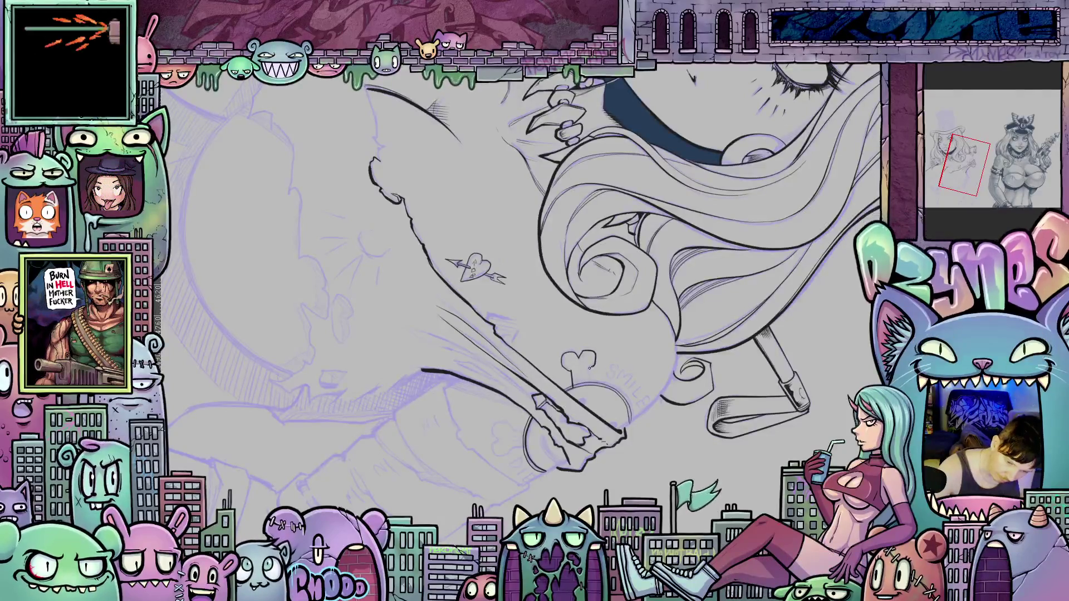
{"action": "left_click_drag", "start_coordinate": [668, 234], "coordinate": [680, 318]}
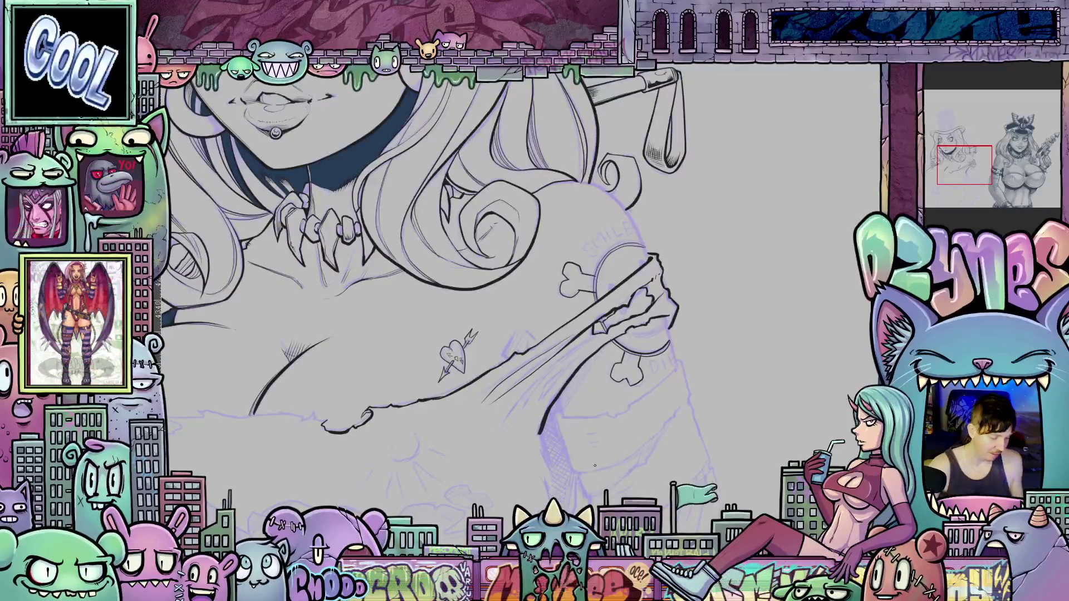
Ink the edge line running down beside the sleeve's skull emblem.
{"action": "left_click_drag", "start_coordinate": [659, 462], "coordinate": [664, 436]}
{"action": "mouse_move", "coordinate": [653, 393]}
{"action": "left_mouse_down"}
{"action": "mouse_move", "coordinate": [651, 483]}
{"action": "mouse_move", "coordinate": [682, 447]}
{"action": "mouse_move", "coordinate": [652, 429]}
{"action": "mouse_move", "coordinate": [628, 352]}
{"action": "left_mouse_up"}
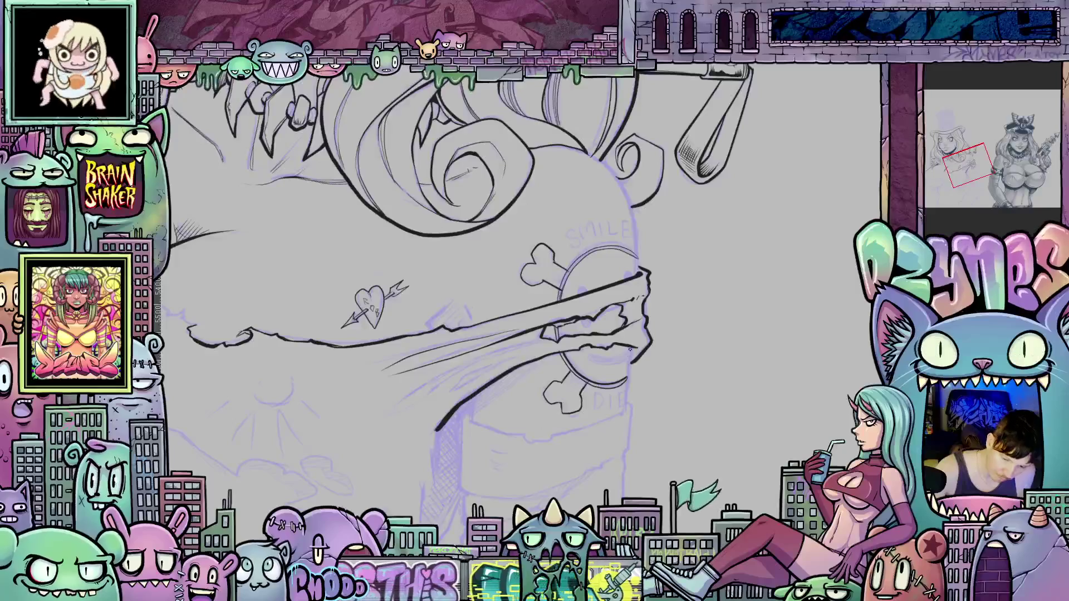
{"action": "left_click_drag", "start_coordinate": [626, 383], "coordinate": [624, 408]}
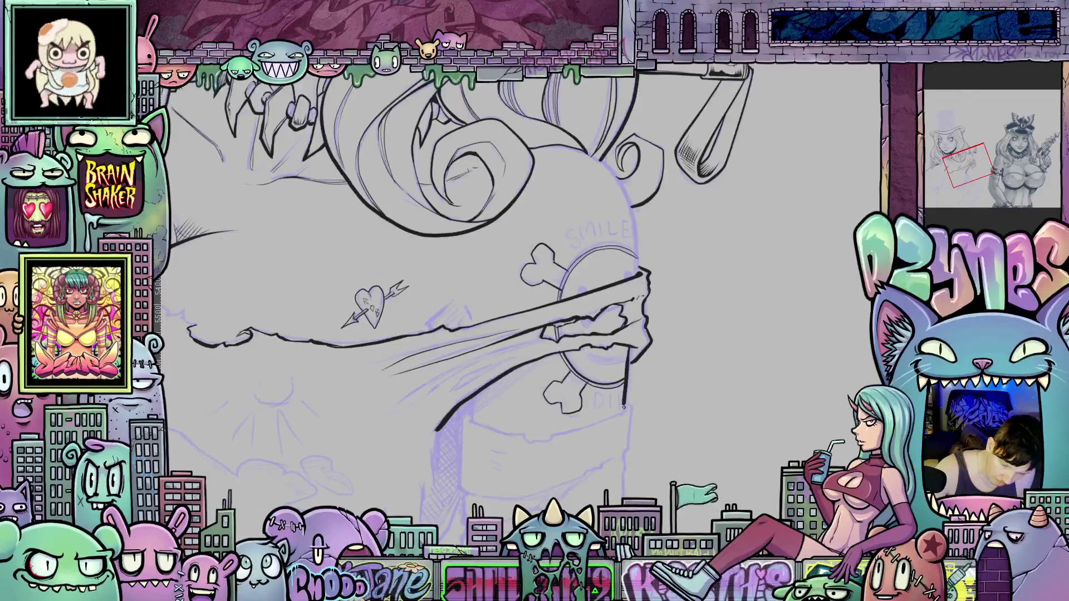
{"action": "scroll", "coordinate": [627, 414], "scroll_direction": "up", "scroll_amount": 1}
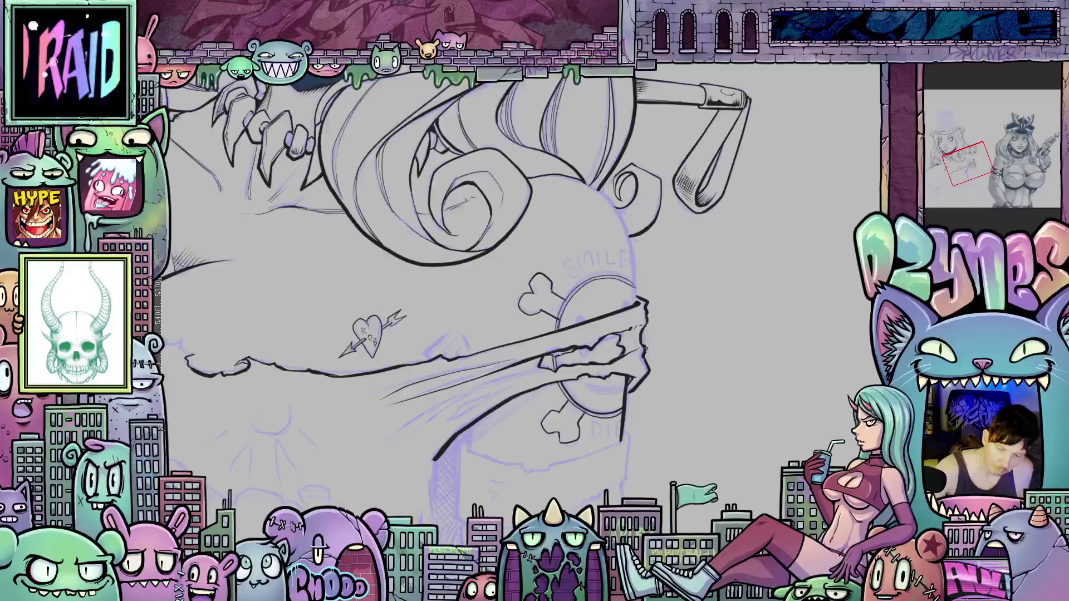
{"action": "mouse_move", "coordinate": [657, 386]}
{"action": "left_mouse_down"}
{"action": "mouse_move", "coordinate": [730, 343]}
{"action": "mouse_move", "coordinate": [760, 508]}
{"action": "mouse_move", "coordinate": [768, 463]}
{"action": "mouse_move", "coordinate": [587, 323]}
{"action": "left_mouse_up"}
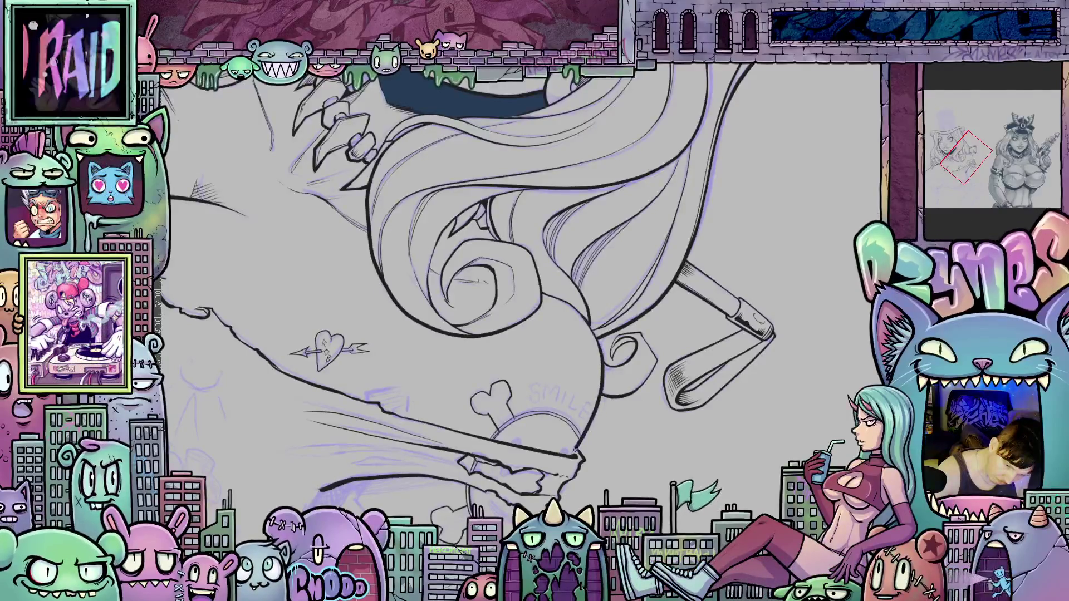
{"action": "left_click_drag", "start_coordinate": [692, 463], "coordinate": [640, 403]}
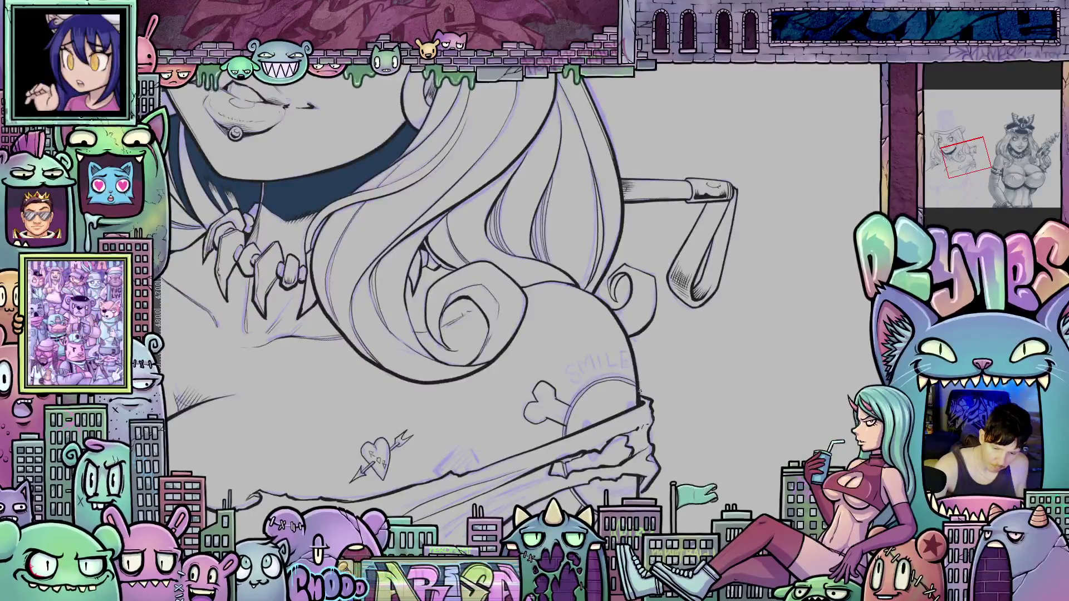
{"action": "left_click_drag", "start_coordinate": [678, 452], "coordinate": [688, 430]}
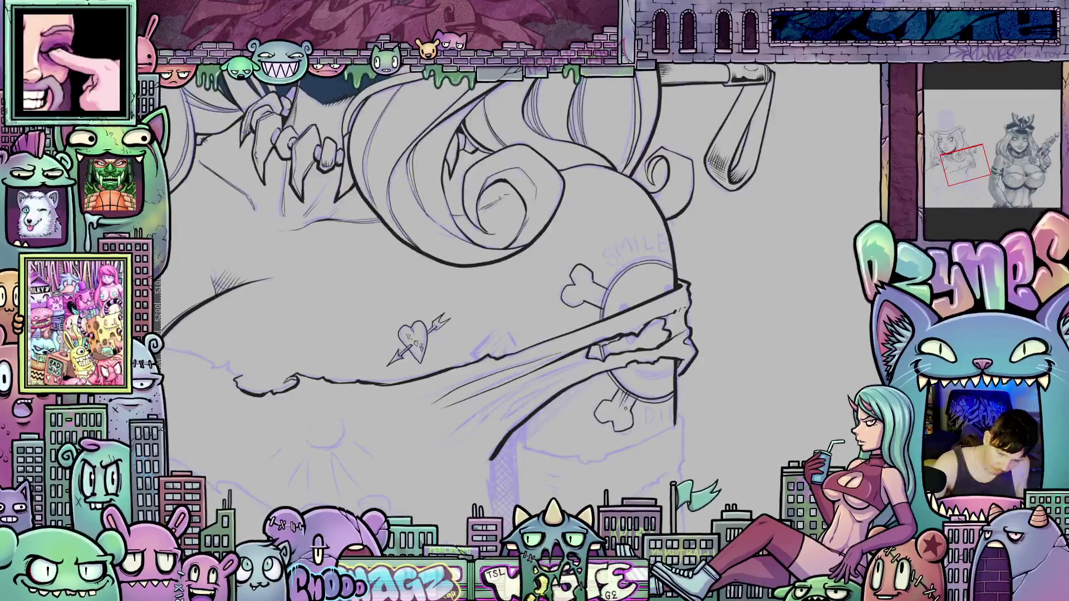
{"action": "left_click_drag", "start_coordinate": [665, 425], "coordinate": [579, 385]}
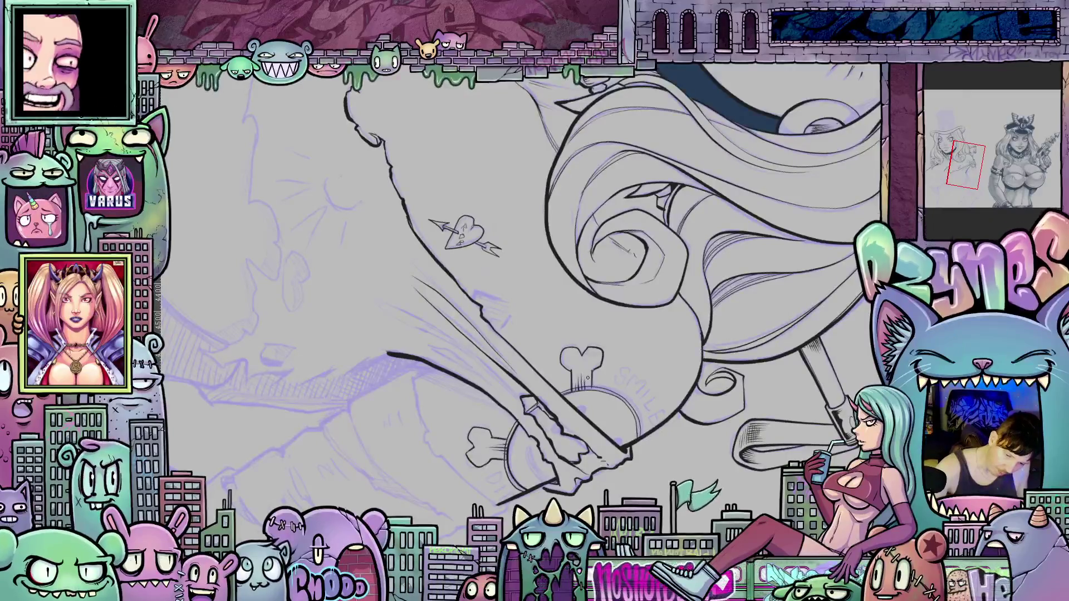
{"action": "mouse_move", "coordinate": [588, 378]}
{"action": "left_mouse_down"}
{"action": "mouse_move", "coordinate": [722, 264]}
{"action": "mouse_move", "coordinate": [685, 444]}
{"action": "mouse_move", "coordinate": [738, 410]}
{"action": "left_mouse_up"}
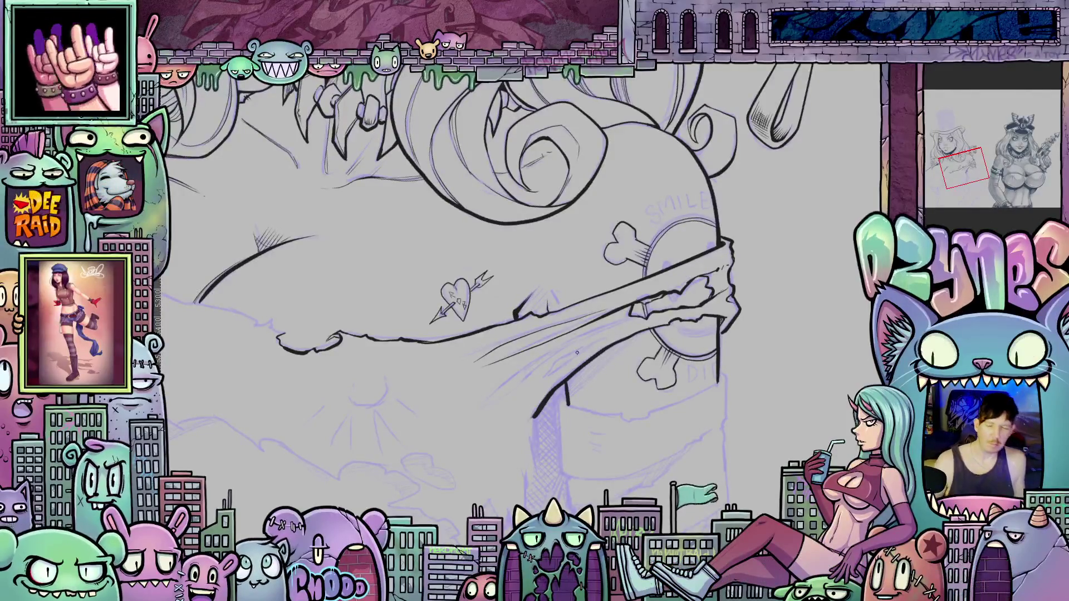
{"action": "scroll", "coordinate": [577, 352], "scroll_direction": "down", "scroll_amount": 3}
{"action": "left_click_drag", "start_coordinate": [577, 353], "coordinate": [638, 436]}
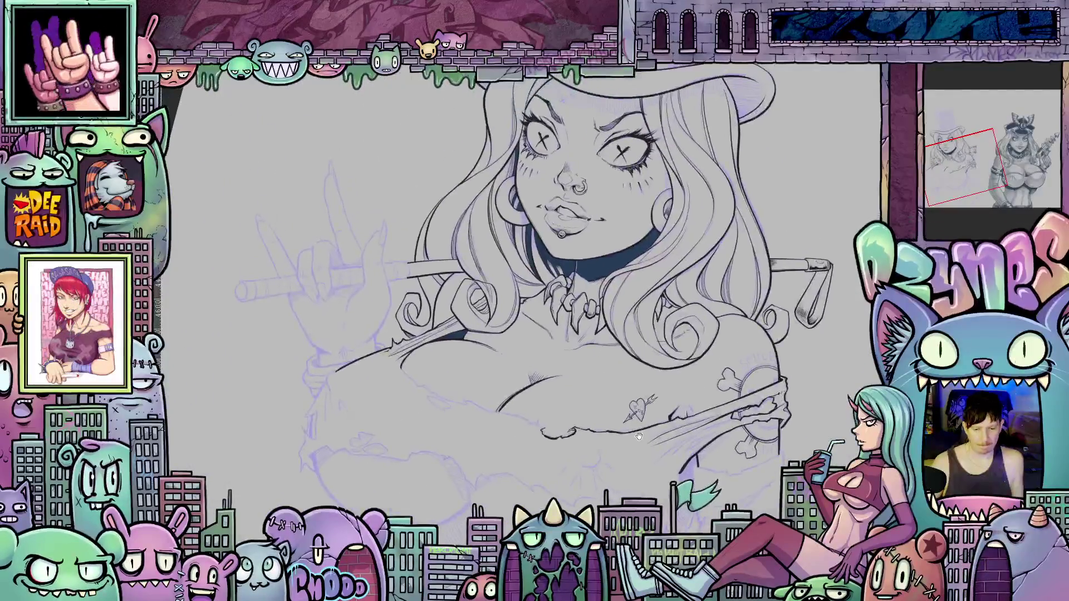
Hide the right figure's grey shading and frame both figures in the view.
{"action": "scroll", "coordinate": [639, 436], "scroll_direction": "down", "scroll_amount": 5}
{"action": "left_click_drag", "start_coordinate": [587, 380], "coordinate": [560, 394]}
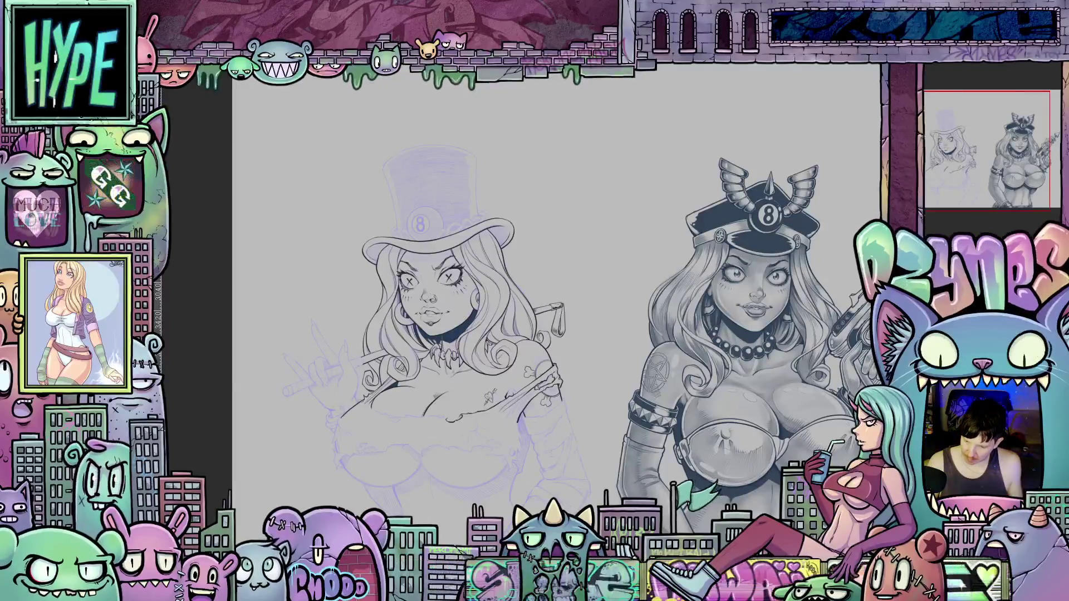
{"action": "key", "text": "ctrl+z"}
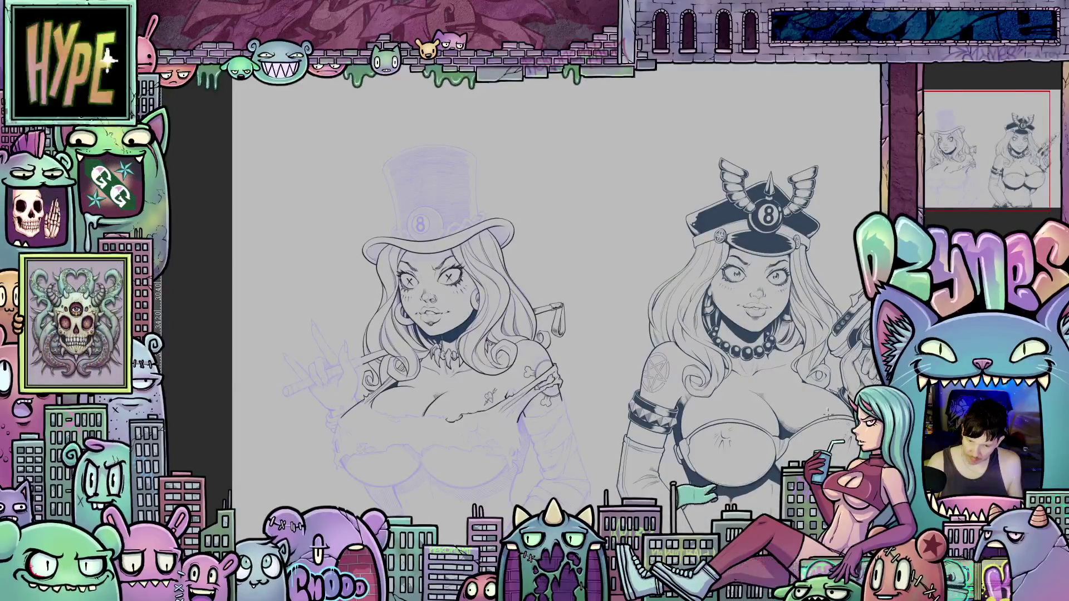
{"action": "scroll", "coordinate": [806, 350], "scroll_direction": "up", "scroll_amount": 3}
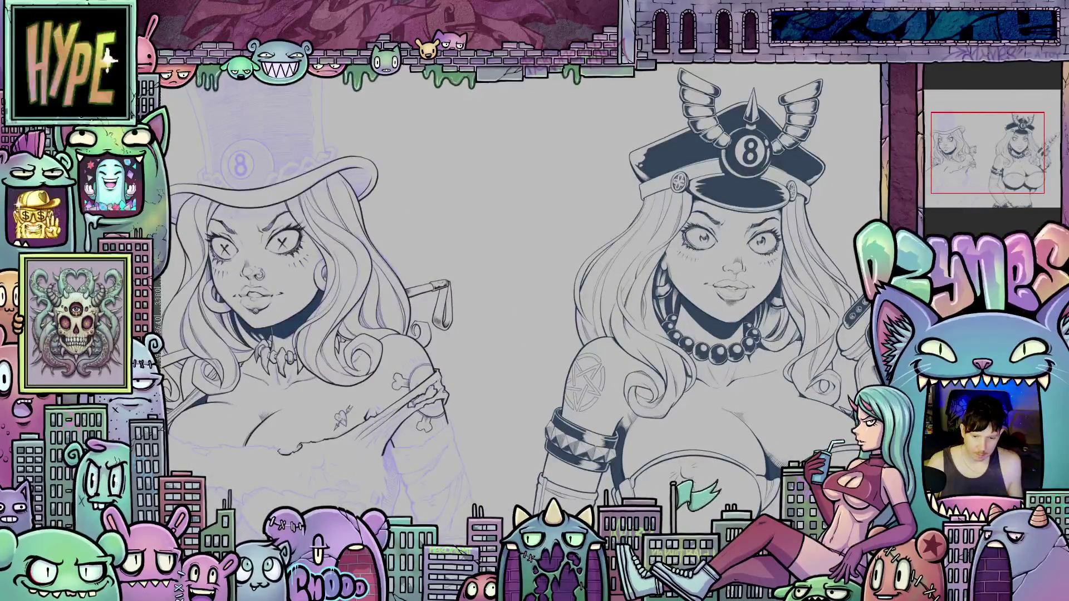
{"action": "scroll", "coordinate": [806, 353], "scroll_direction": "down", "scroll_amount": 2}
{"action": "left_click_drag", "start_coordinate": [781, 361], "coordinate": [758, 319]}
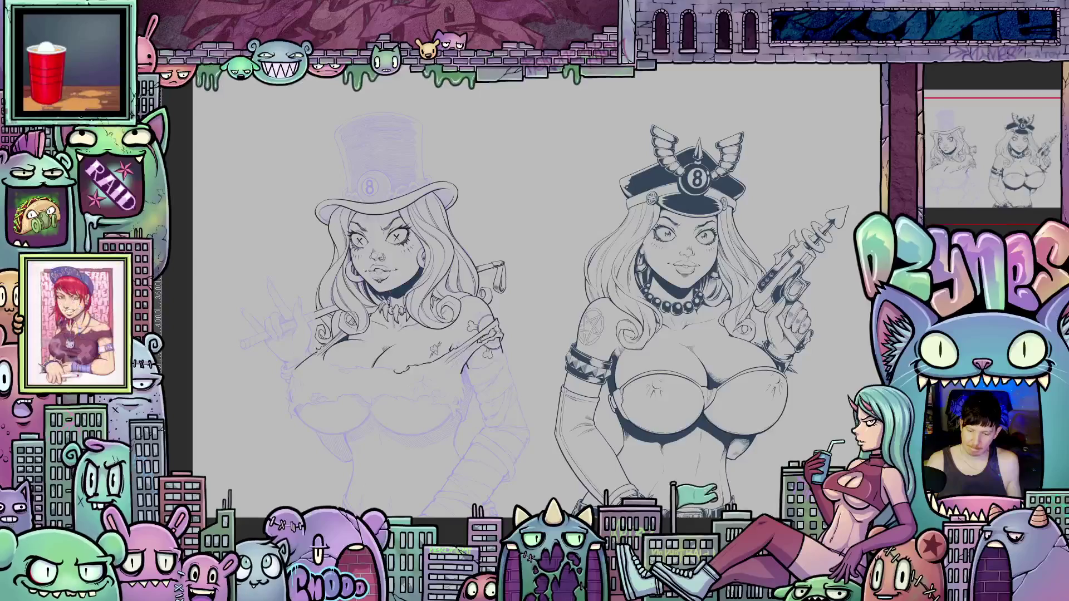
Toggle the left figure's ink off and on to compare with the sketch, leaving it visible.
{"action": "scroll", "coordinate": [434, 360], "scroll_direction": "up", "scroll_amount": 4}
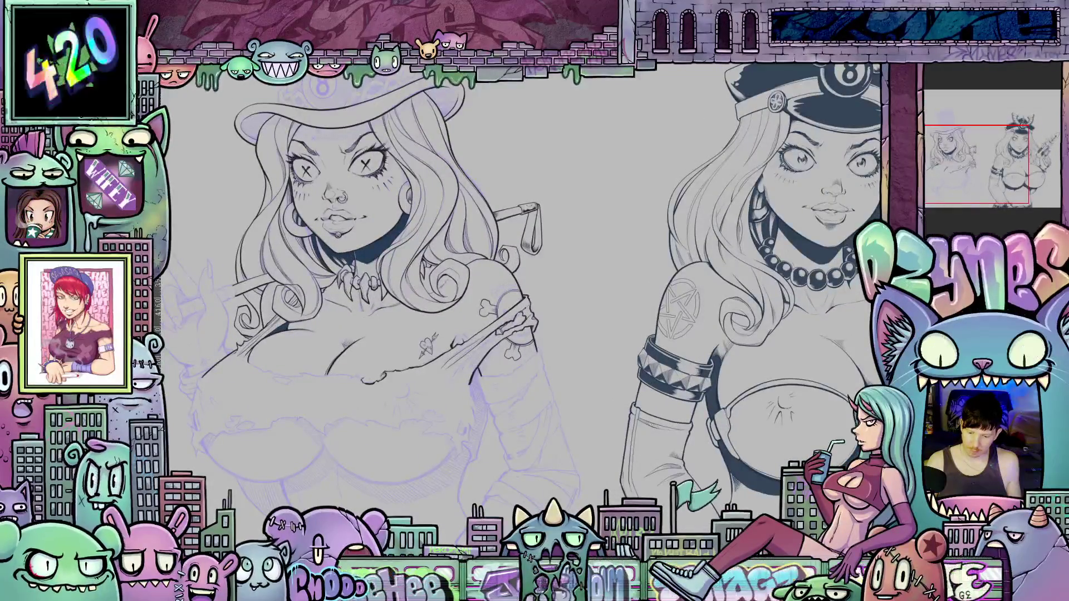
{"action": "key", "text": "Delete"}
{"action": "key", "text": "ctrl+z"}
{"action": "key", "text": "ctrl+y"}
{"action": "key", "text": "ctrl+z"}
{"action": "scroll", "coordinate": [521, 416], "scroll_direction": "left", "scroll_amount": 5}
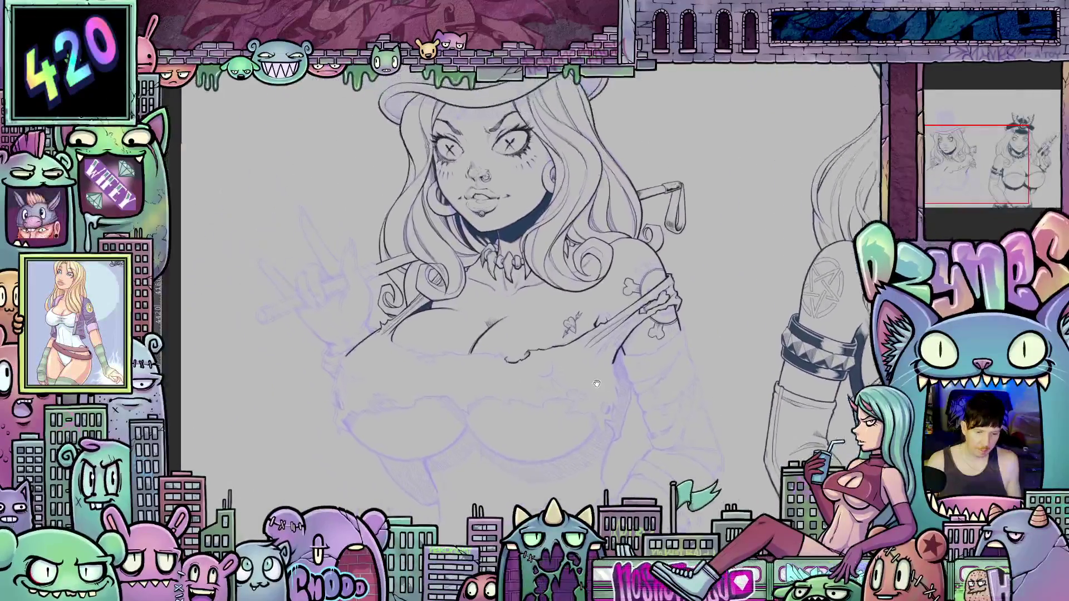
{"action": "scroll", "coordinate": [495, 365], "scroll_direction": "up", "scroll_amount": 5}
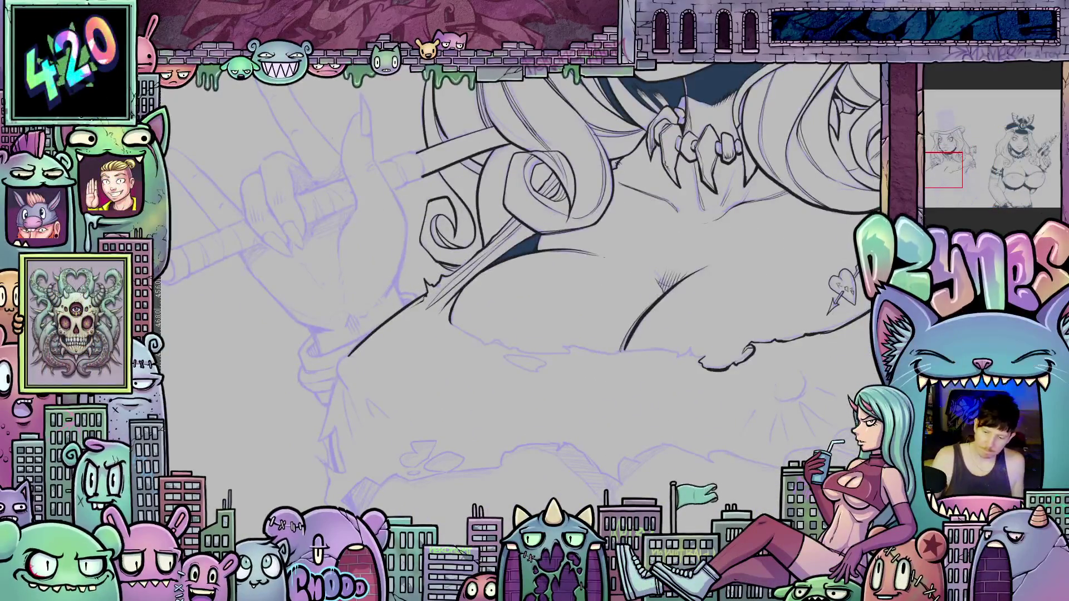
Extend the chest ink line down-right, then pan back to the face and hat.
{"action": "left_click_drag", "start_coordinate": [738, 411], "coordinate": [492, 280]}
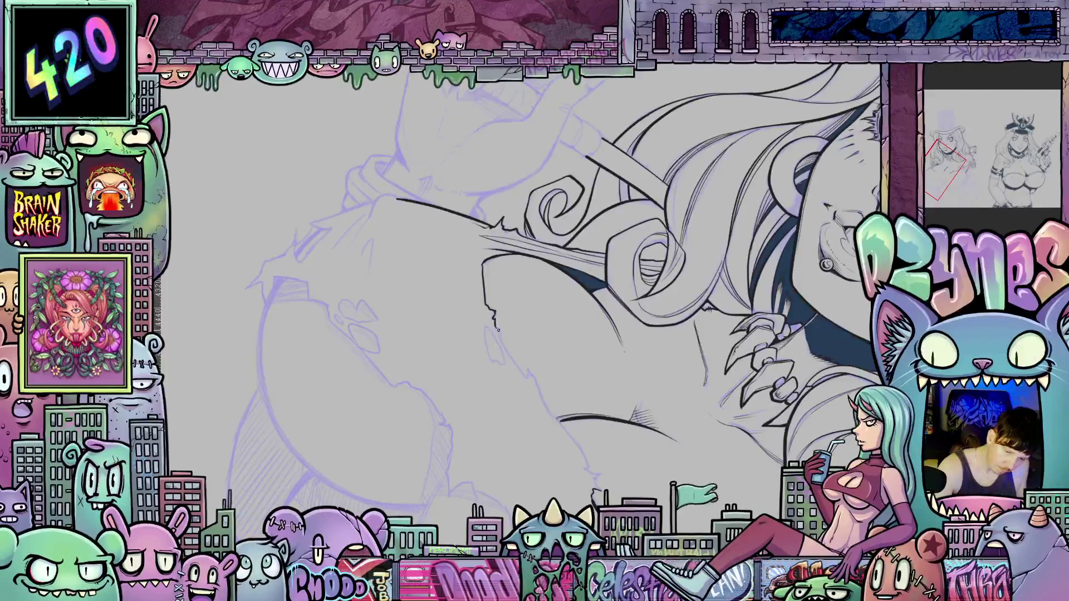
{"action": "left_click_drag", "start_coordinate": [520, 369], "coordinate": [542, 394]}
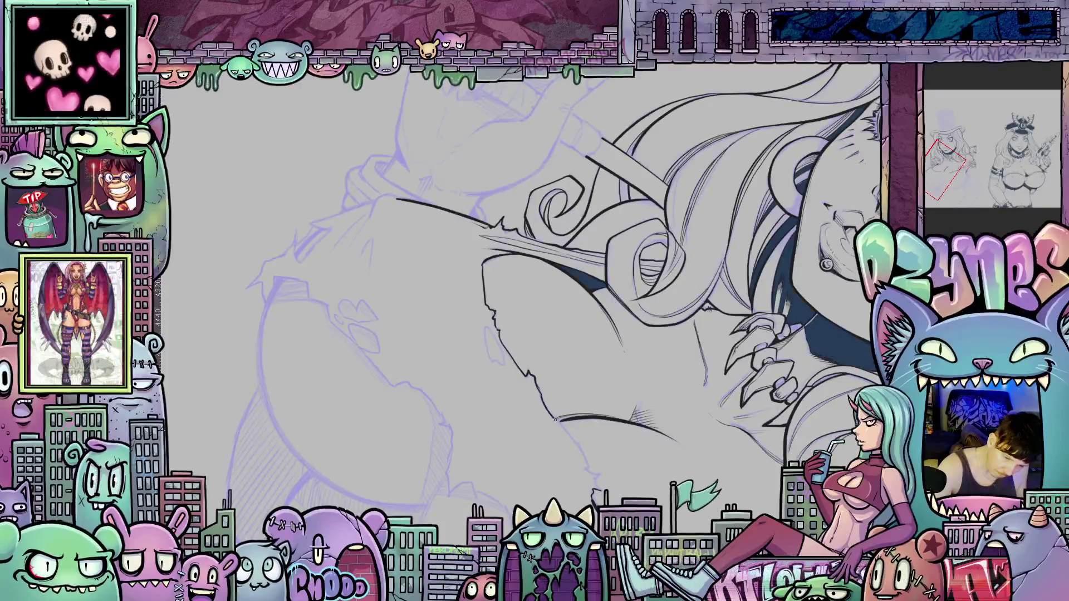
{"action": "mouse_move", "coordinate": [580, 449]}
{"action": "left_mouse_down"}
{"action": "mouse_move", "coordinate": [592, 476]}
{"action": "mouse_move", "coordinate": [663, 406]}
{"action": "mouse_move", "coordinate": [682, 330]}
{"action": "left_mouse_up"}
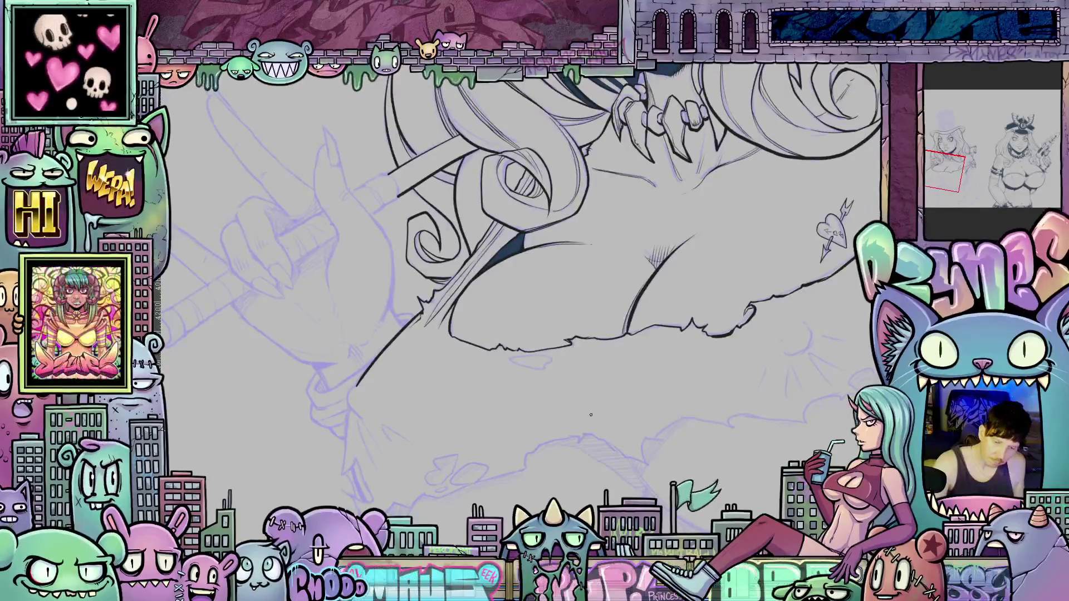
{"action": "left_click_drag", "start_coordinate": [609, 445], "coordinate": [592, 383]}
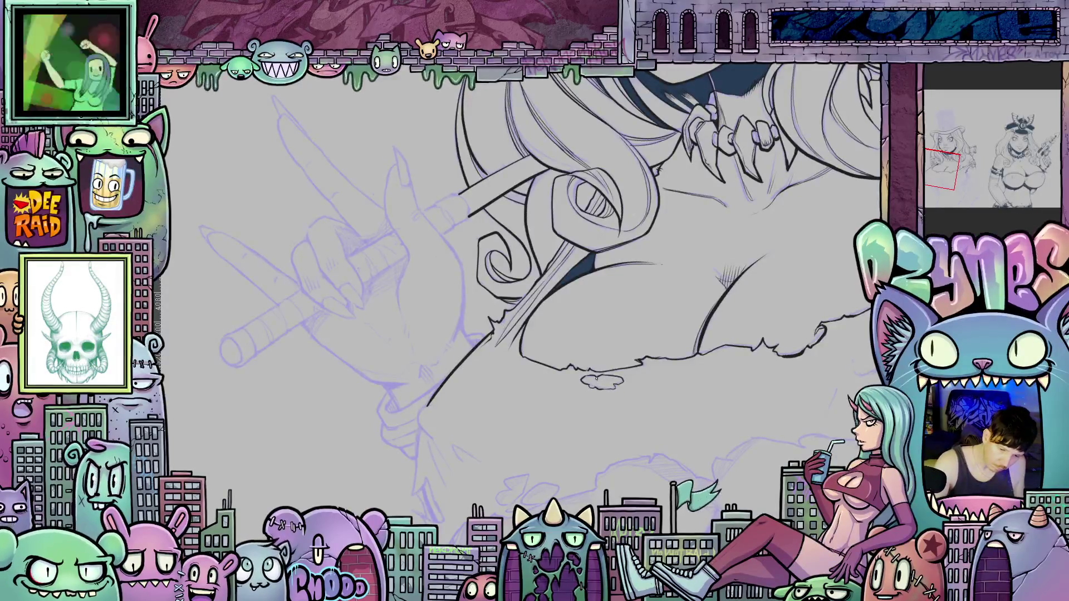
{"action": "mouse_move", "coordinate": [595, 377]}
{"action": "left_mouse_down"}
{"action": "mouse_move", "coordinate": [642, 441]}
{"action": "mouse_move", "coordinate": [696, 382]}
{"action": "left_mouse_up"}
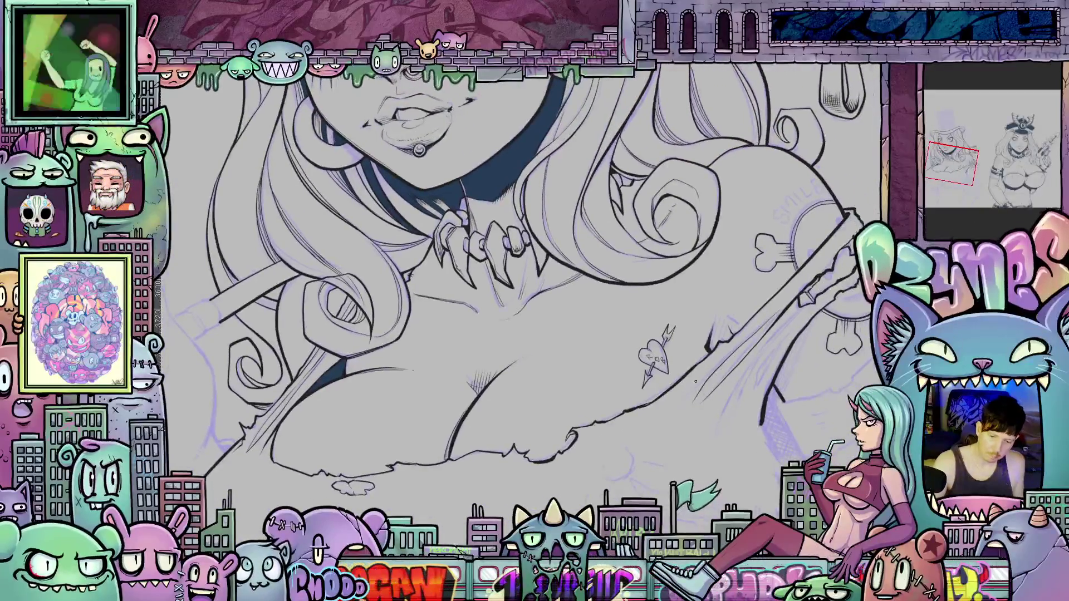
{"action": "mouse_move", "coordinate": [596, 459]}
{"action": "left_mouse_down"}
{"action": "mouse_move", "coordinate": [656, 460]}
{"action": "mouse_move", "coordinate": [646, 445]}
{"action": "mouse_move", "coordinate": [688, 484]}
{"action": "mouse_move", "coordinate": [662, 379]}
{"action": "mouse_move", "coordinate": [676, 481]}
{"action": "left_mouse_up"}
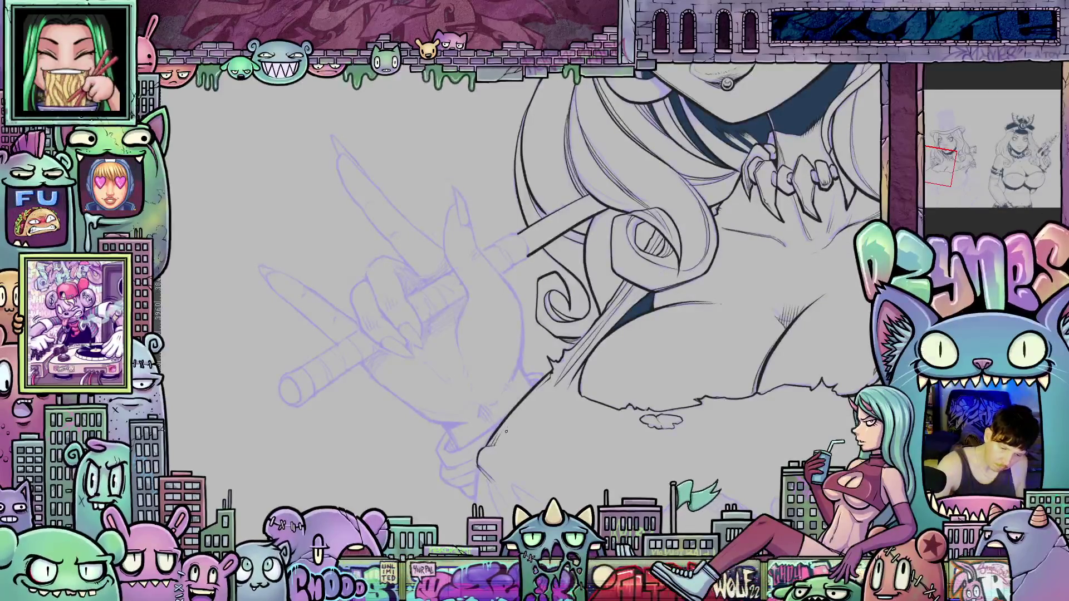
{"action": "mouse_move", "coordinate": [576, 470]}
{"action": "left_mouse_down"}
{"action": "mouse_move", "coordinate": [612, 501]}
{"action": "mouse_move", "coordinate": [657, 480]}
{"action": "left_mouse_up"}
{"action": "scroll", "coordinate": [657, 480], "scroll_direction": "down", "scroll_amount": 5}
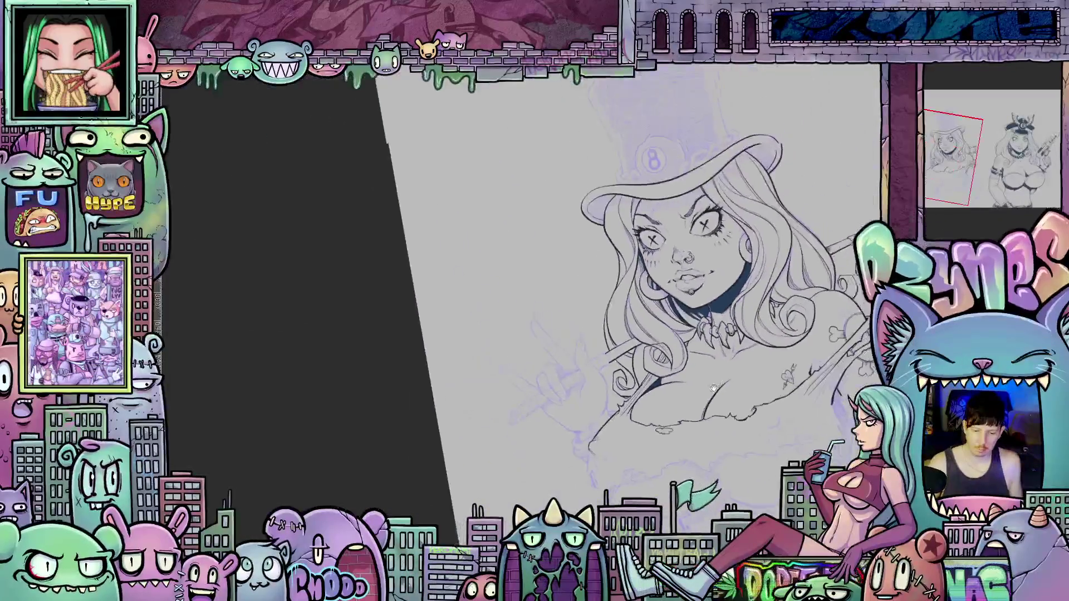
Pan the view across the whole inked figure.
{"action": "left_click_drag", "start_coordinate": [752, 431], "coordinate": [725, 418]}
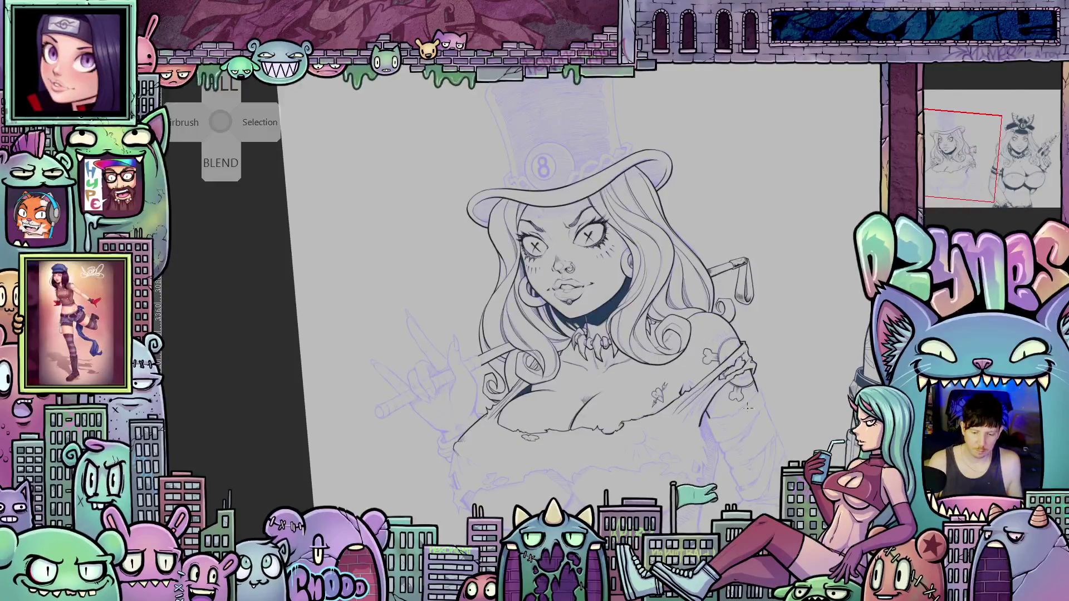
Ink the bone's outline and lower edge across the shoulder skull.
{"action": "scroll", "coordinate": [774, 368], "scroll_direction": "up", "scroll_amount": 5}
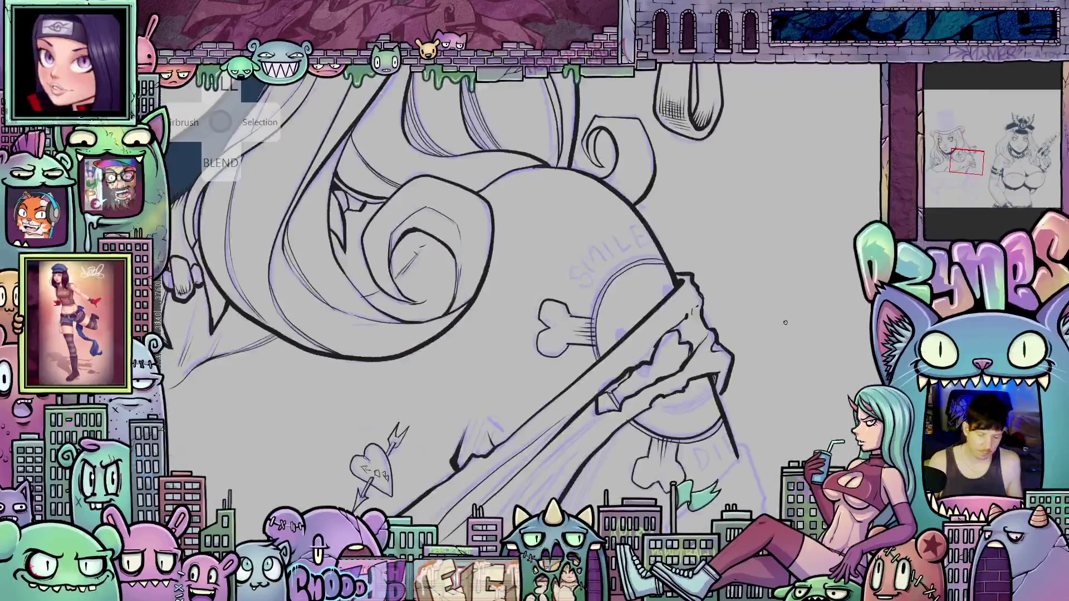
{"action": "left_click_drag", "start_coordinate": [779, 347], "coordinate": [816, 333]}
{"action": "scroll", "coordinate": [786, 343], "scroll_direction": "up", "scroll_amount": 3}
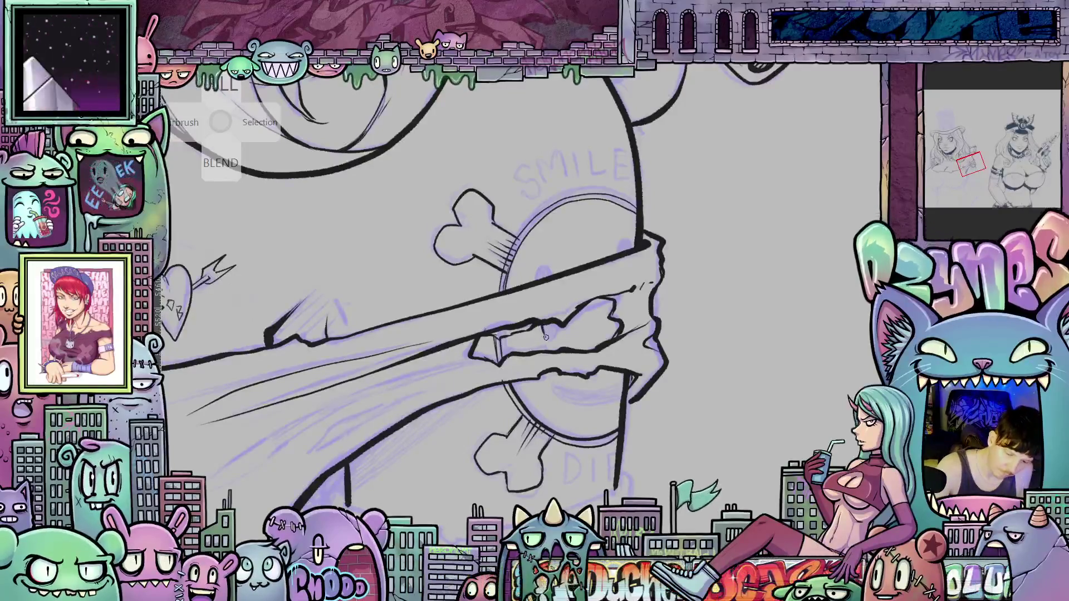
{"action": "left_click_drag", "start_coordinate": [559, 326], "coordinate": [555, 339]}
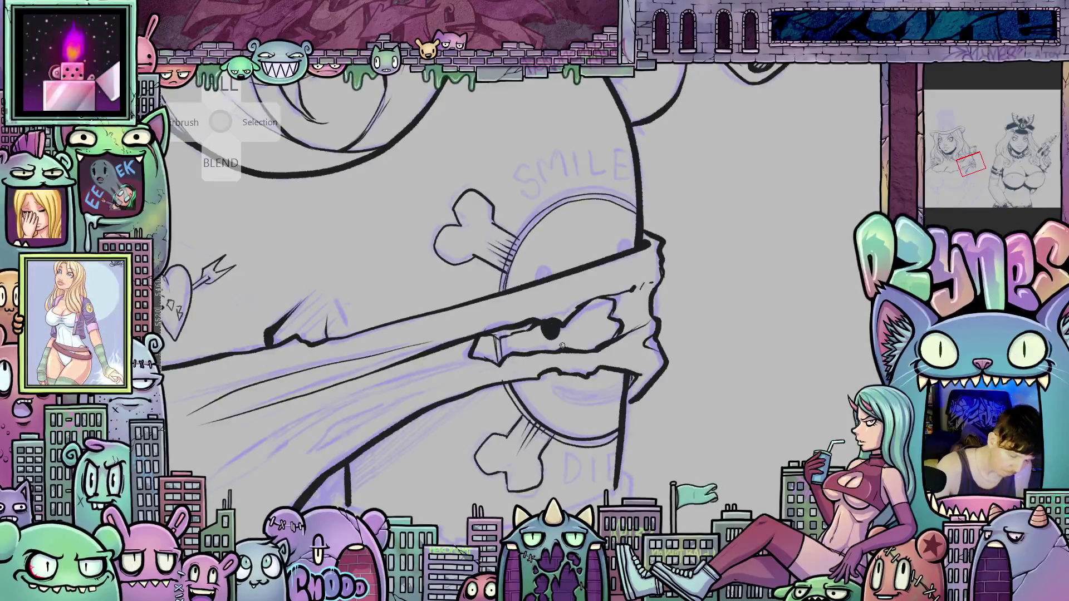
{"action": "key", "text": "ctrl+z"}
{"action": "key", "text": "ctrl+z"}
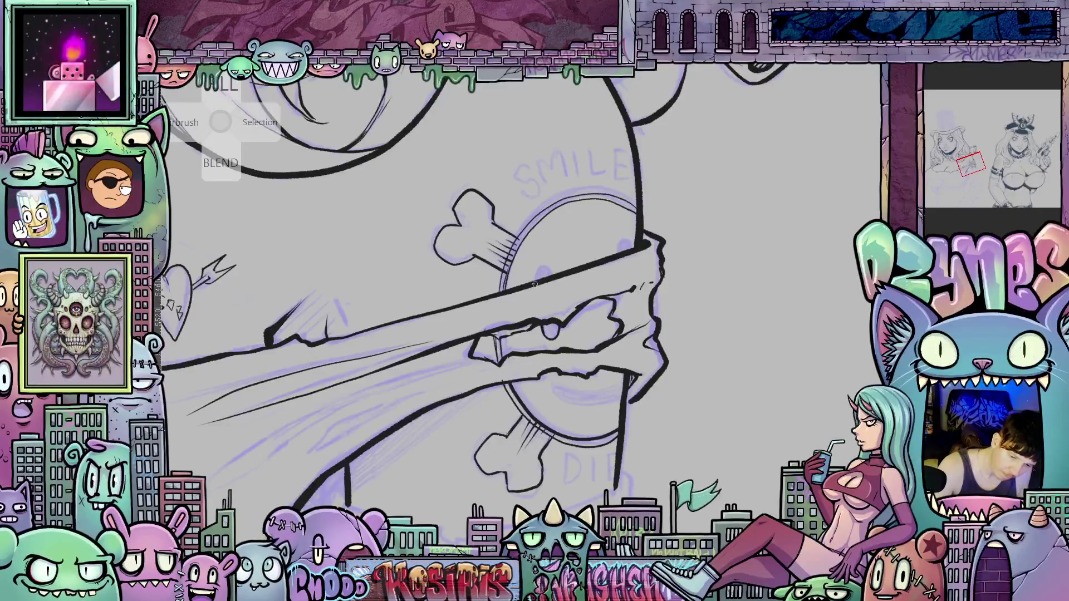
{"action": "left_click_drag", "start_coordinate": [539, 269], "coordinate": [554, 277]}
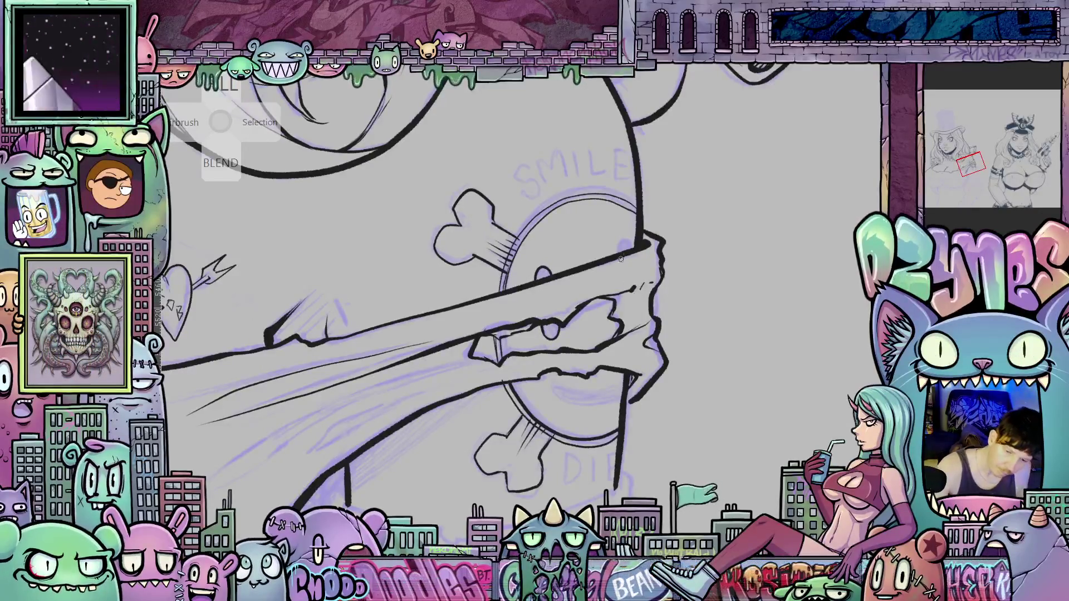
{"action": "left_click_drag", "start_coordinate": [619, 255], "coordinate": [629, 245]}
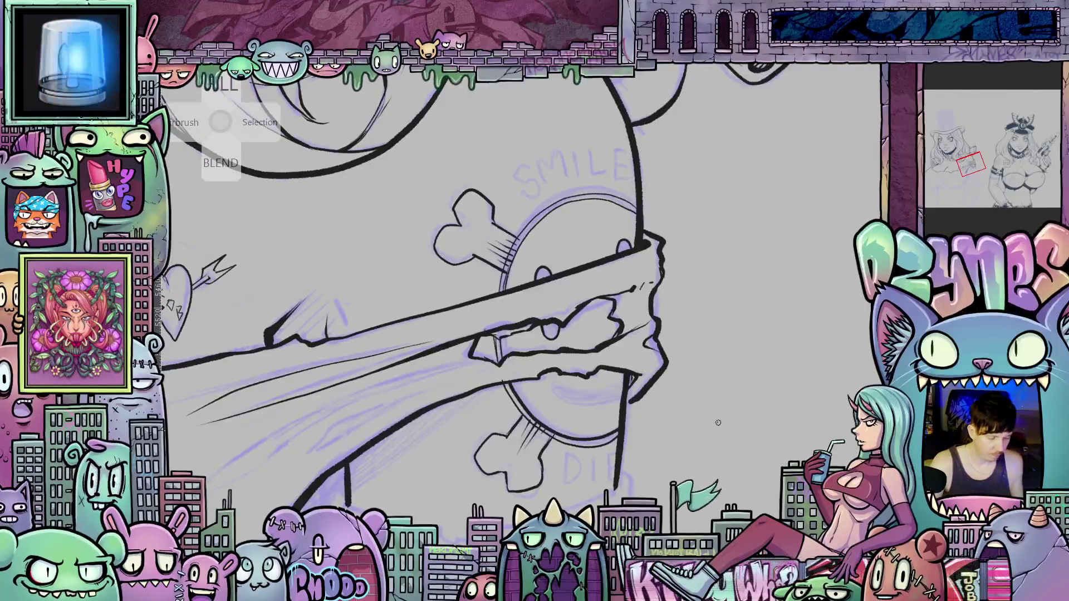
{"action": "key", "text": "minus"}
{"action": "key", "text": "minus"}
{"action": "mouse_move", "coordinate": [588, 359]}
{"action": "left_mouse_down"}
{"action": "mouse_move", "coordinate": [577, 368]}
{"action": "mouse_move", "coordinate": [618, 368]}
{"action": "left_mouse_up"}
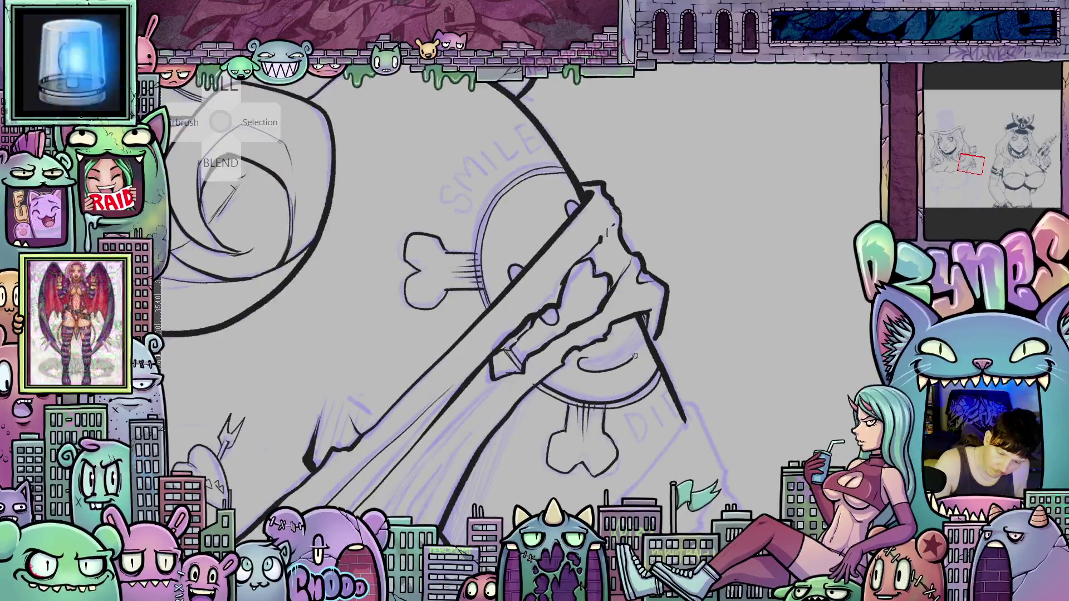
{"action": "mouse_move", "coordinate": [591, 359]}
{"action": "left_mouse_down"}
{"action": "mouse_move", "coordinate": [632, 341]}
{"action": "mouse_move", "coordinate": [641, 321]}
{"action": "left_mouse_up"}
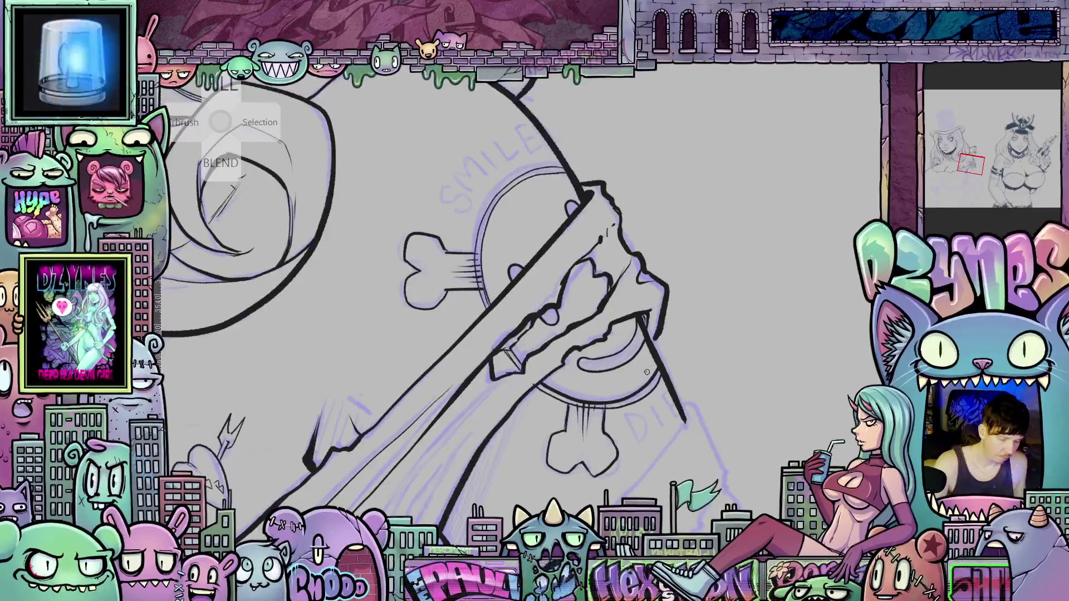
Fill the skull's mouth crescent and the bone's three small holes with dark blue.
{"action": "left_click", "coordinate": [632, 353]}
{"action": "left_click", "coordinate": [555, 315]}
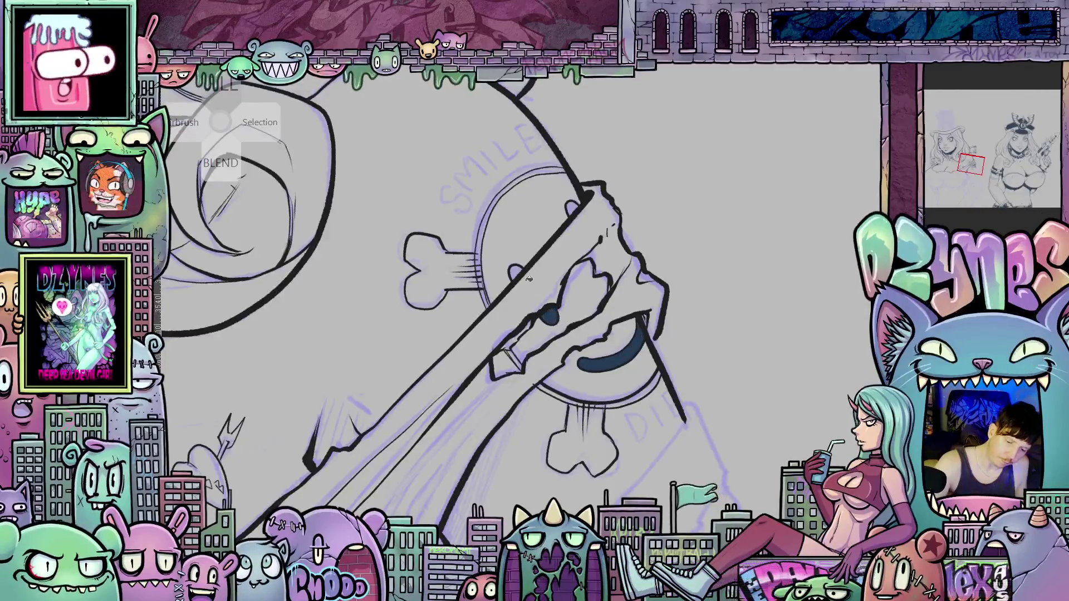
{"action": "left_click", "coordinate": [522, 272]}
{"action": "left_click", "coordinate": [574, 207]}
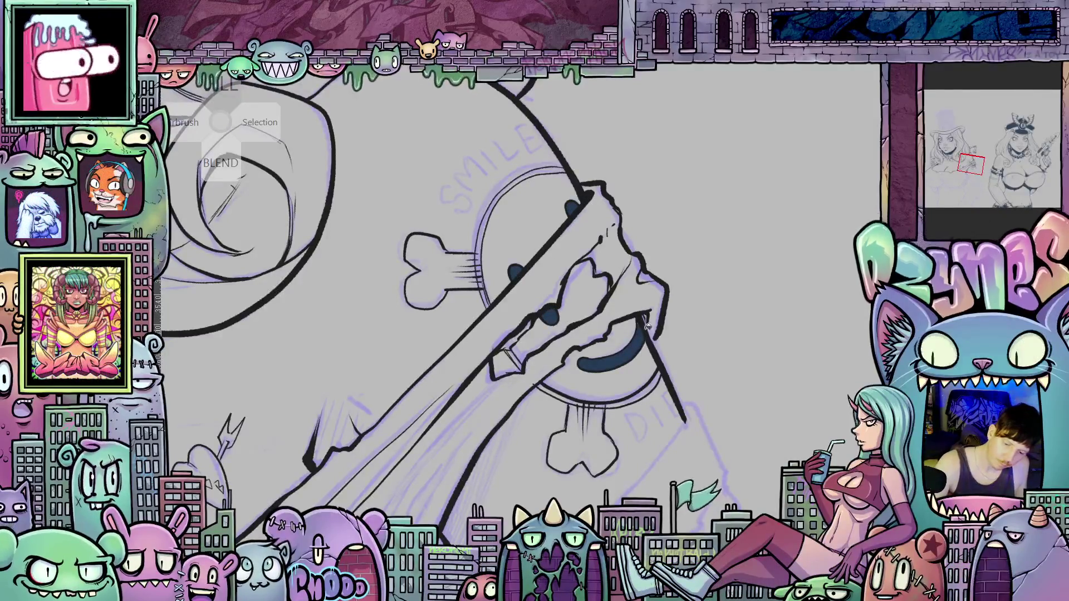
{"action": "mouse_move", "coordinate": [738, 322]}
{"action": "left_mouse_down"}
{"action": "mouse_move", "coordinate": [704, 381]}
{"action": "mouse_move", "coordinate": [725, 425]}
{"action": "mouse_move", "coordinate": [685, 415]}
{"action": "mouse_move", "coordinate": [715, 453]}
{"action": "mouse_move", "coordinate": [708, 446]}
{"action": "left_mouse_up"}
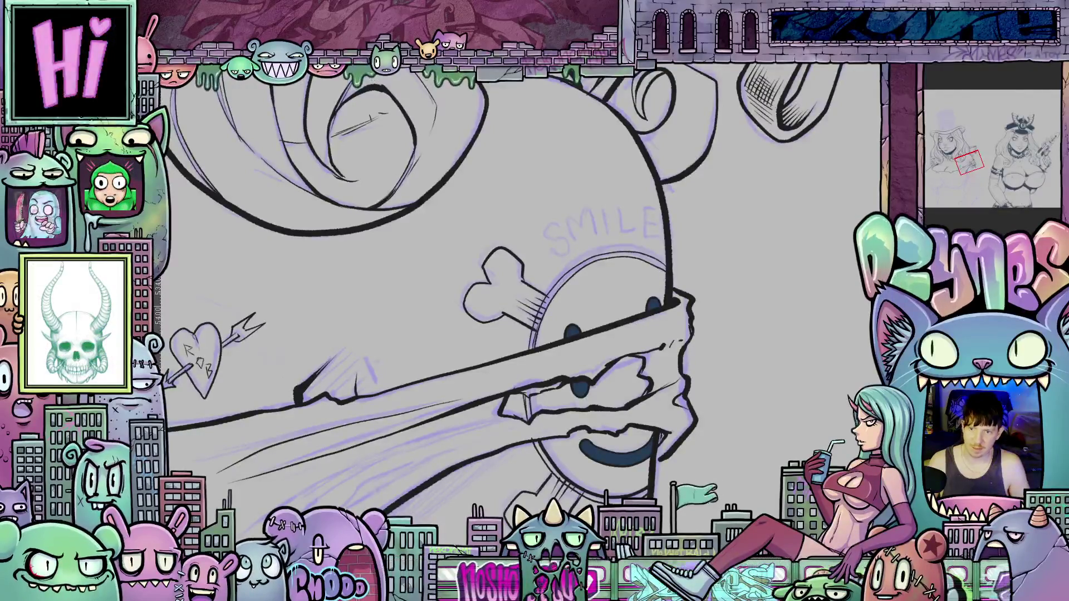
{"action": "scroll", "coordinate": [646, 266], "scroll_direction": "down", "scroll_amount": 5}
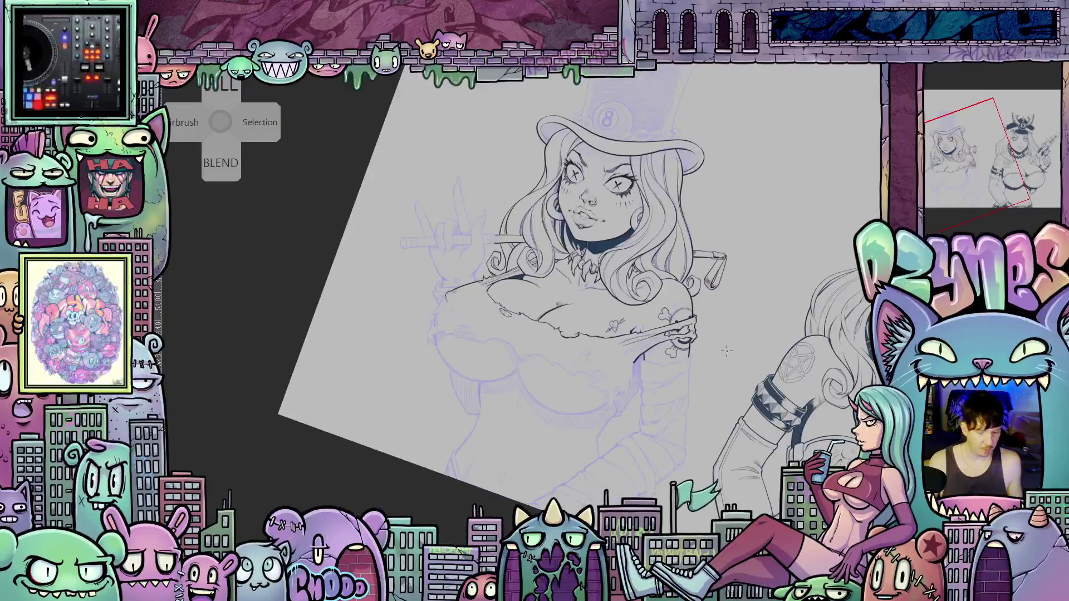
{"action": "left_click_drag", "start_coordinate": [736, 339], "coordinate": [746, 259]}
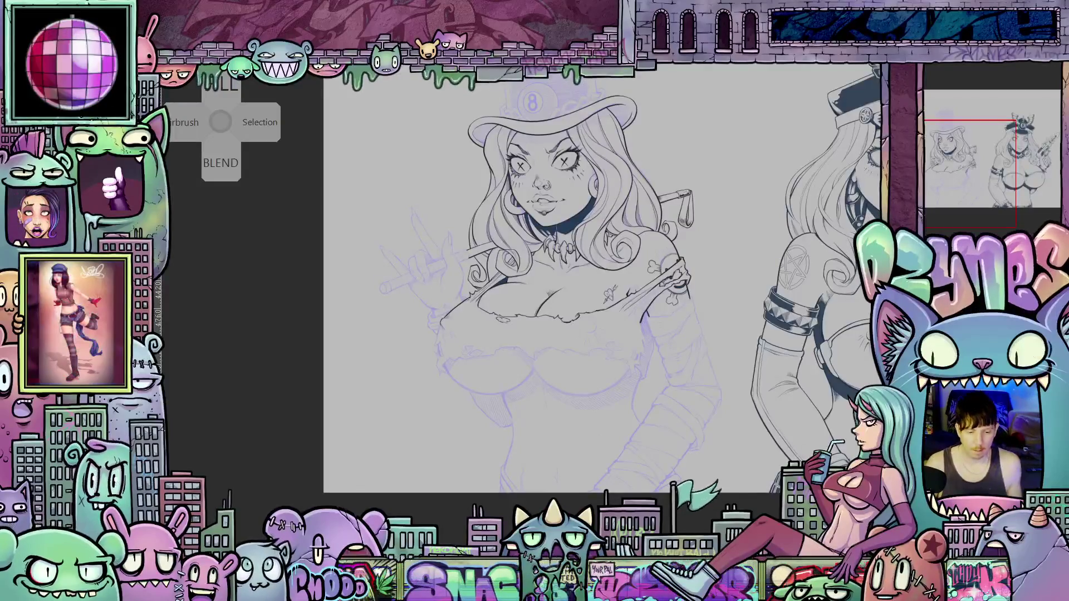
{"action": "scroll", "coordinate": [593, 285], "scroll_direction": "up", "scroll_amount": 2}
{"action": "left_click_drag", "start_coordinate": [579, 277], "coordinate": [597, 346]}
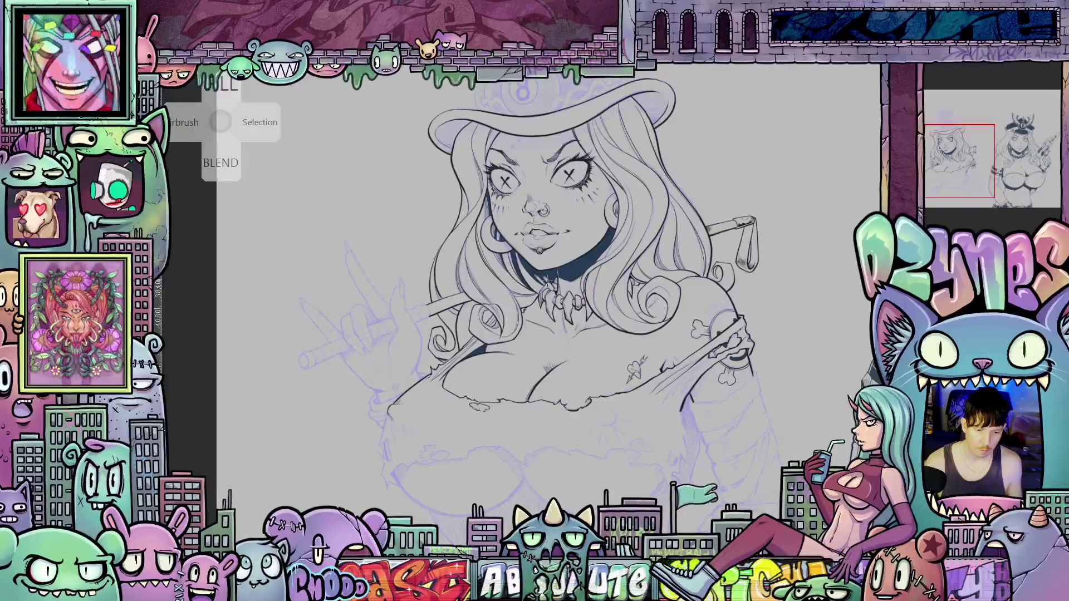
{"action": "mouse_move", "coordinate": [515, 374]}
{"action": "left_mouse_down"}
{"action": "mouse_move", "coordinate": [503, 380]}
{"action": "mouse_move", "coordinate": [455, 332]}
{"action": "mouse_move", "coordinate": [465, 327]}
{"action": "left_mouse_up"}
Ink jagged strokes along the torn hem beside the arm, then level the canvas rotation.
{"action": "scroll", "coordinate": [636, 384], "scroll_direction": "up", "scroll_amount": 2}
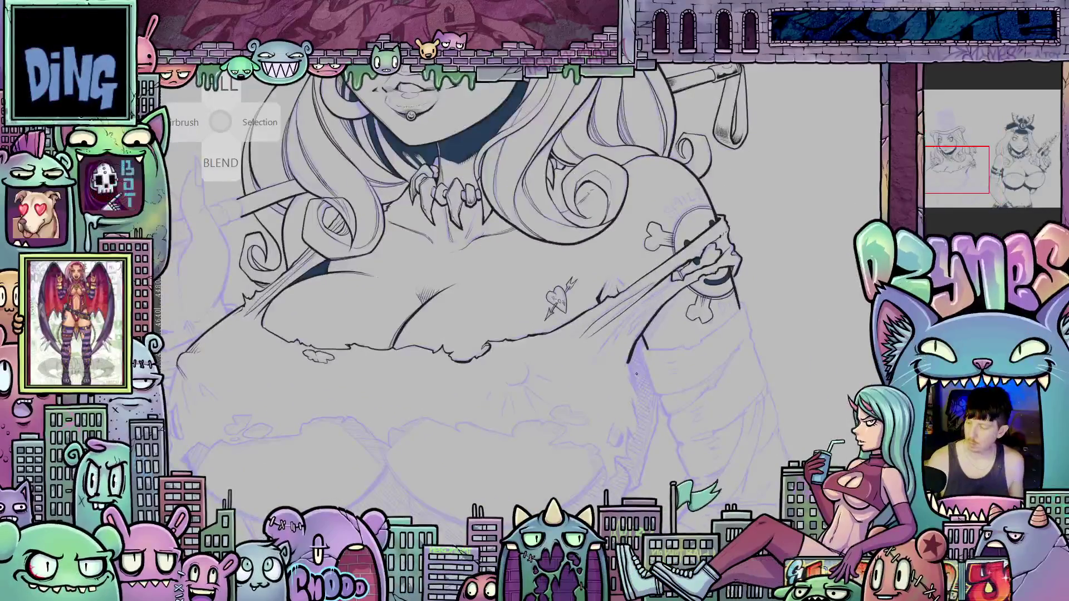
{"action": "scroll", "coordinate": [646, 362], "scroll_direction": "up", "scroll_amount": 1}
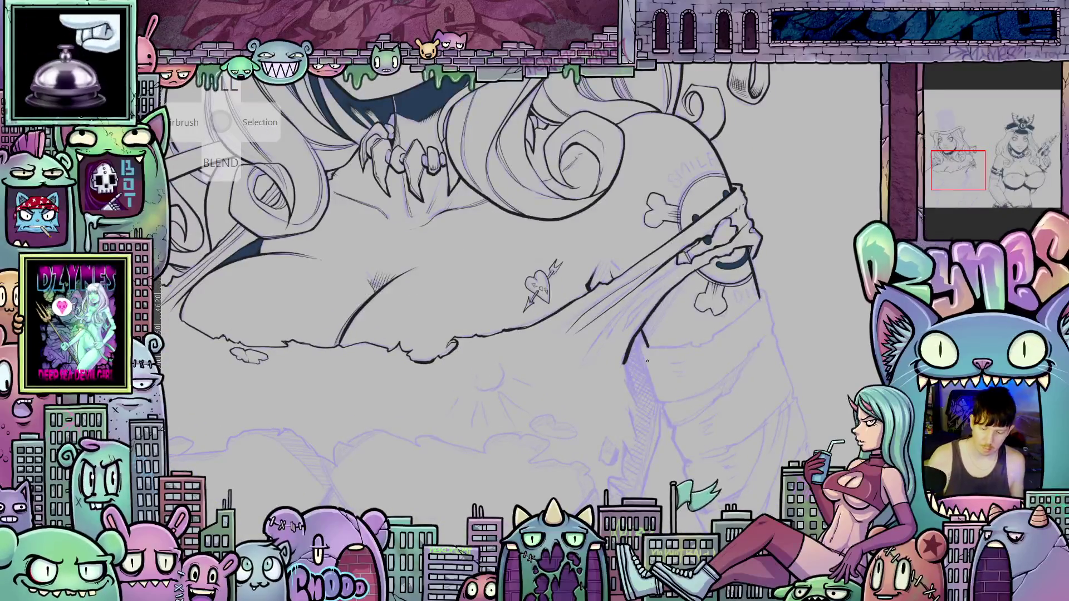
{"action": "left_click_drag", "start_coordinate": [686, 372], "coordinate": [756, 294]}
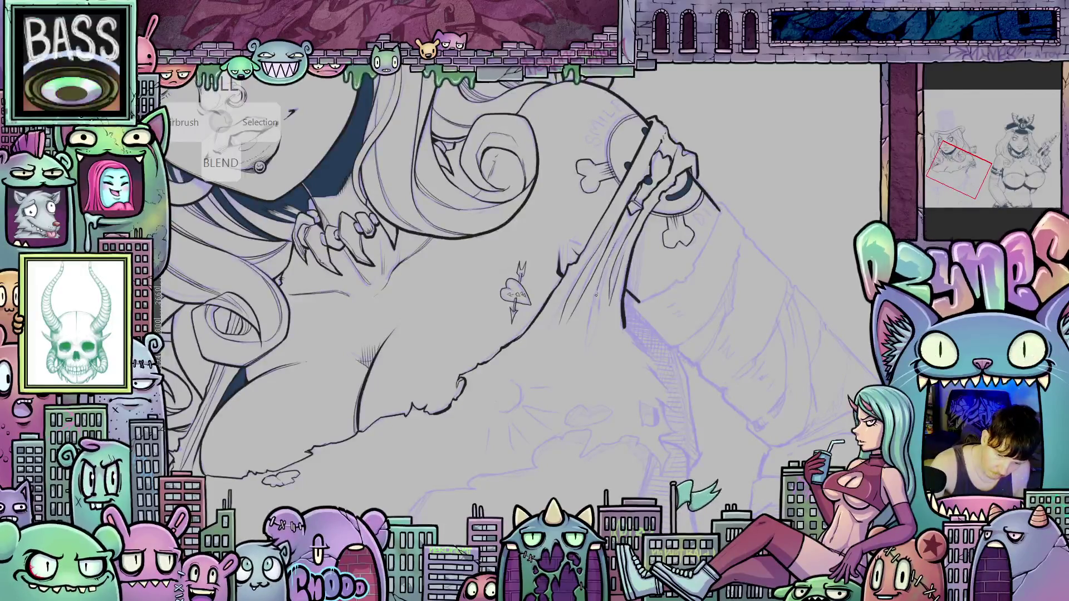
{"action": "mouse_move", "coordinate": [756, 348]}
{"action": "left_mouse_down"}
{"action": "mouse_move", "coordinate": [770, 477]}
{"action": "mouse_move", "coordinate": [608, 282]}
{"action": "left_mouse_up"}
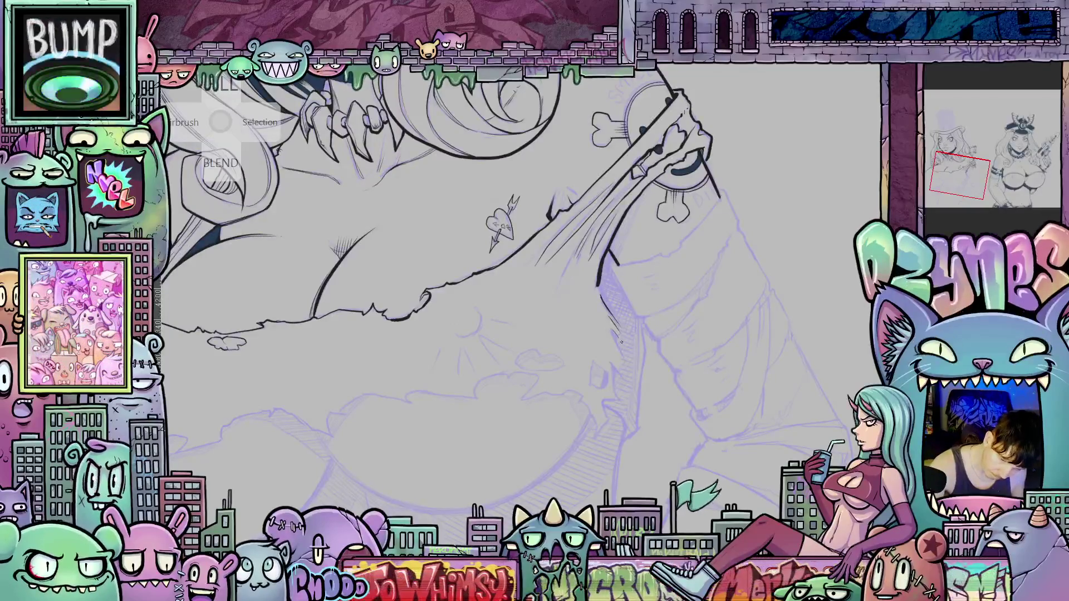
{"action": "left_click_drag", "start_coordinate": [711, 363], "coordinate": [579, 413]}
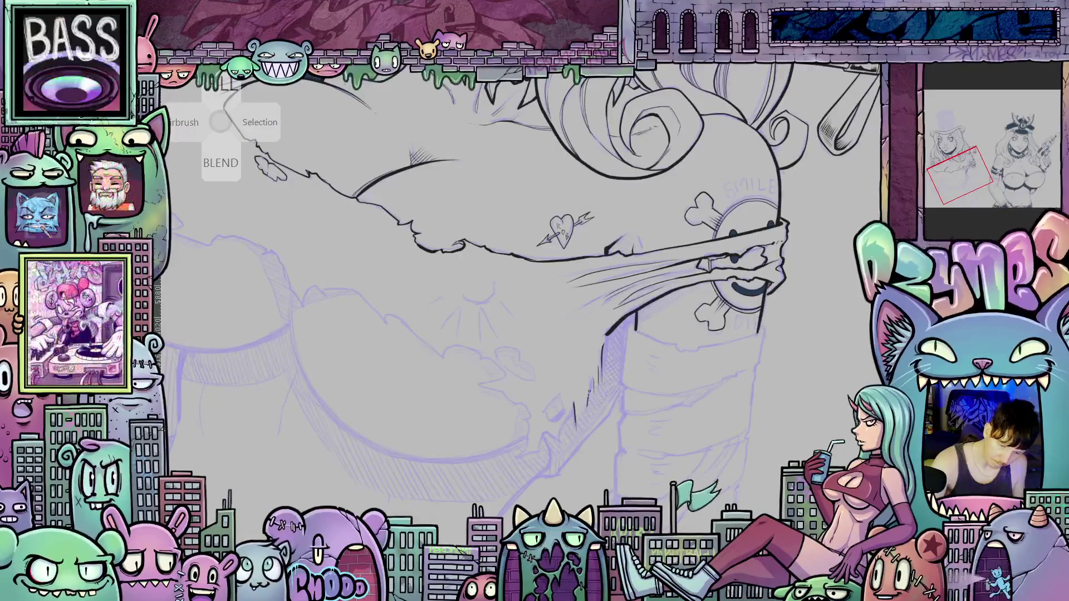
{"action": "mouse_move", "coordinate": [601, 449]}
{"action": "left_mouse_down"}
{"action": "mouse_move", "coordinate": [647, 339]}
{"action": "mouse_move", "coordinate": [638, 428]}
{"action": "left_mouse_up"}
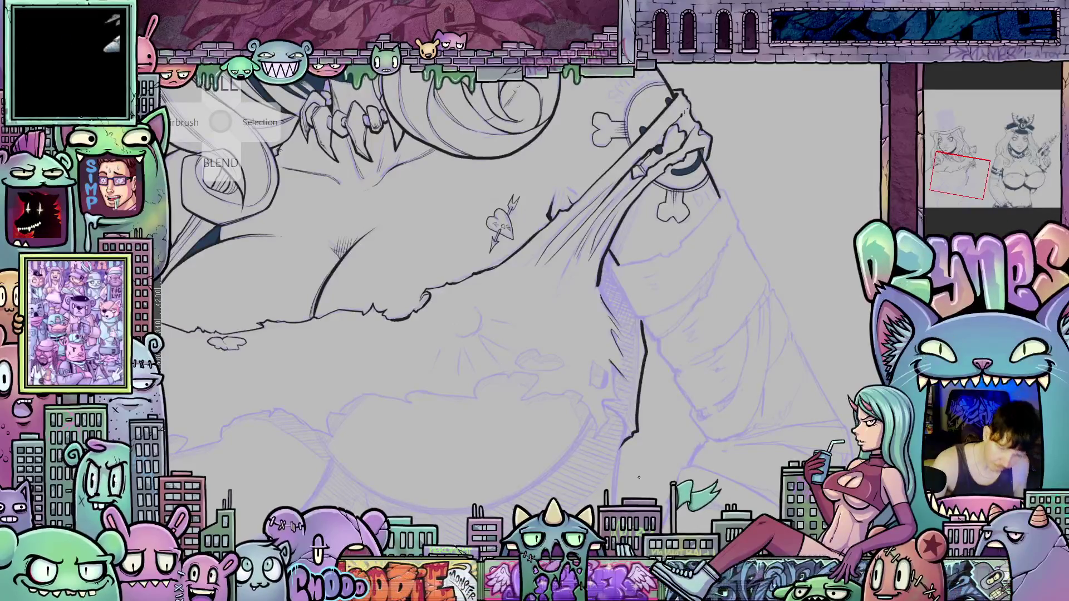
{"action": "mouse_move", "coordinate": [579, 399]}
{"action": "left_mouse_down"}
{"action": "mouse_move", "coordinate": [593, 439]}
{"action": "mouse_move", "coordinate": [609, 422]}
{"action": "left_mouse_up"}
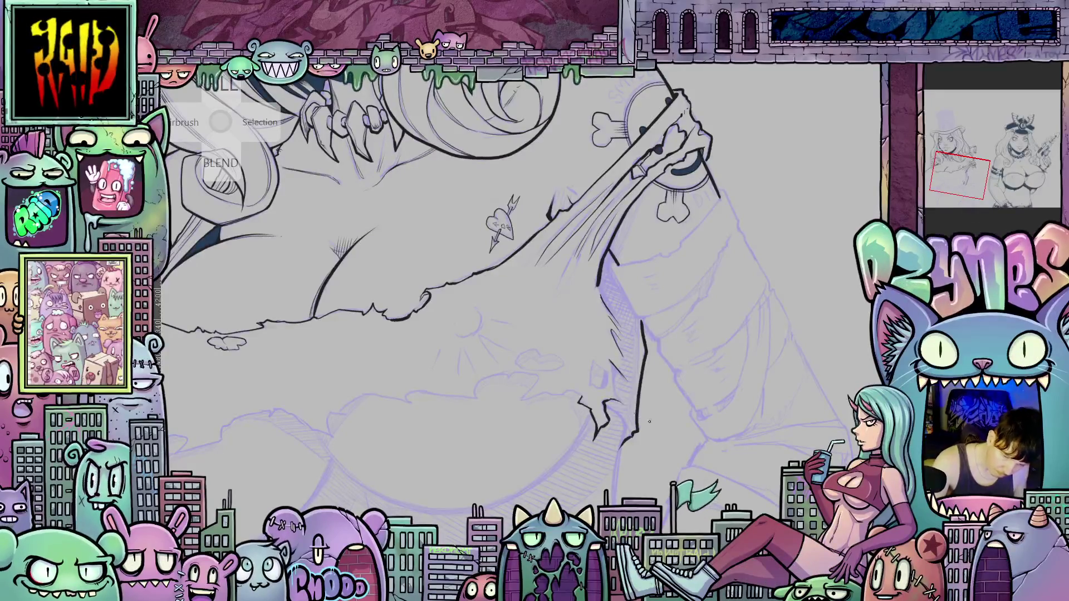
{"action": "left_click_drag", "start_coordinate": [777, 412], "coordinate": [564, 415]}
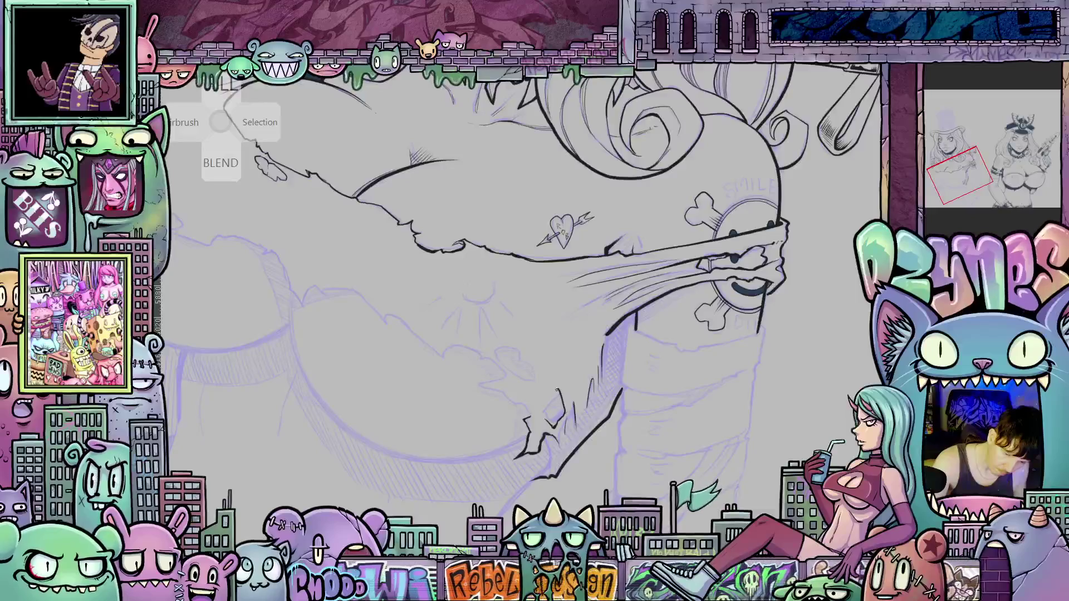
{"action": "left_click_drag", "start_coordinate": [546, 400], "coordinate": [543, 415]}
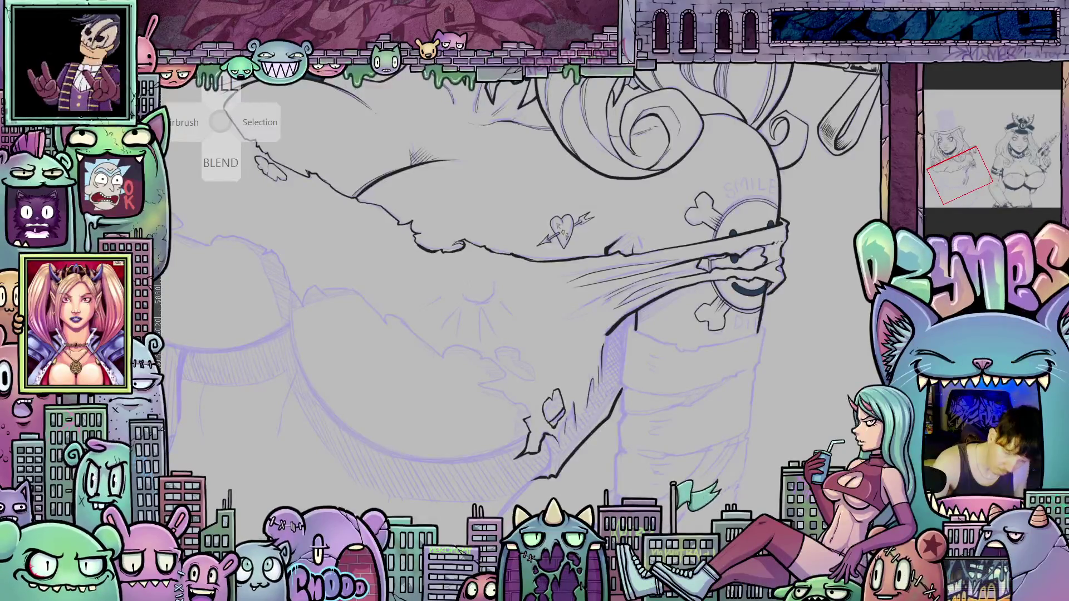
{"action": "key", "text": "ctrl+at"}
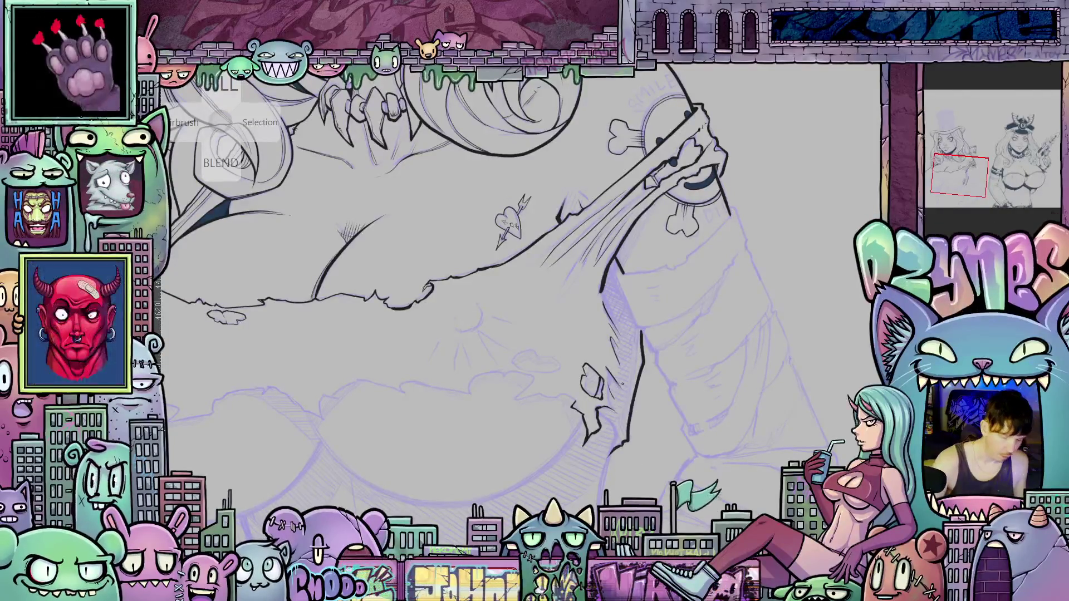
Fill a small torn hole in the ragged fabric near the arm with black.
{"action": "left_click_drag", "start_coordinate": [601, 379], "coordinate": [597, 397]}
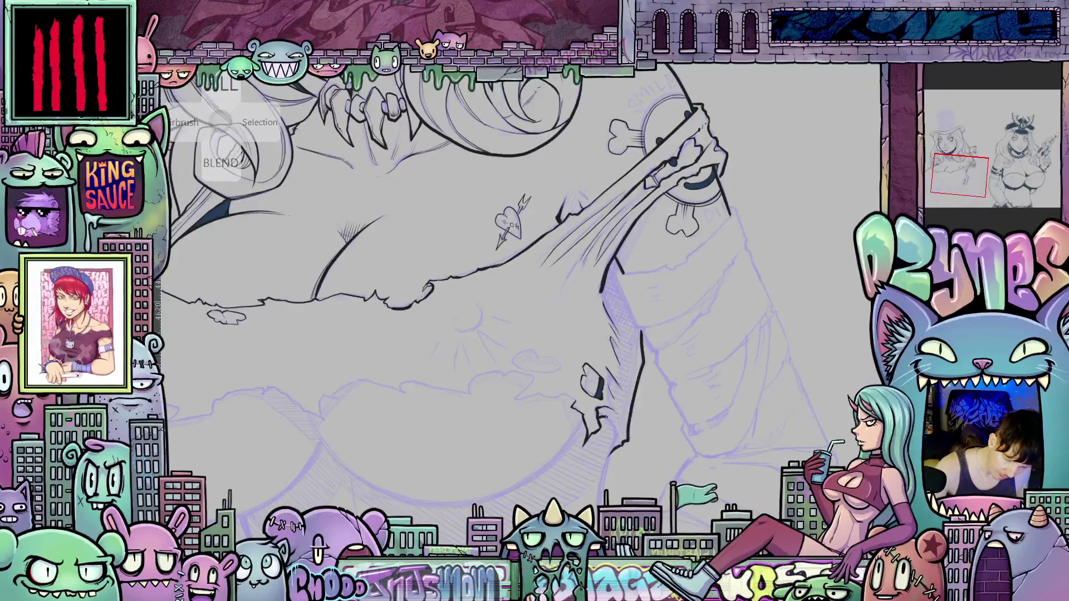
{"action": "mouse_move", "coordinate": [617, 433]}
{"action": "left_mouse_down"}
{"action": "mouse_move", "coordinate": [579, 365]}
{"action": "mouse_move", "coordinate": [564, 433]}
{"action": "mouse_move", "coordinate": [586, 476]}
{"action": "left_mouse_up"}
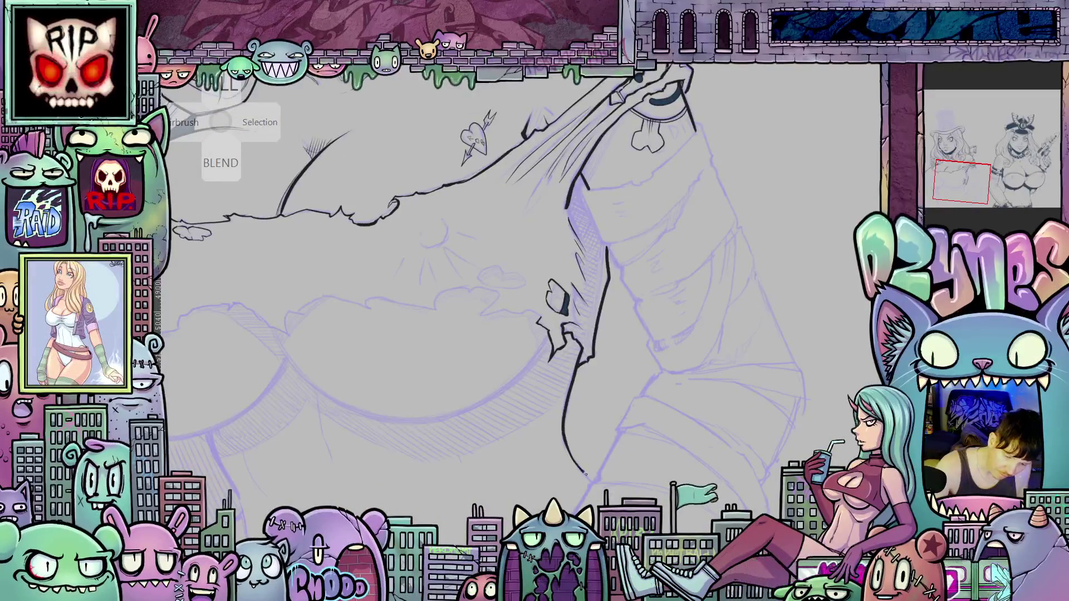
{"action": "mouse_move", "coordinate": [477, 137]}
{"action": "left_mouse_down"}
{"action": "mouse_move", "coordinate": [508, 112]}
{"action": "mouse_move", "coordinate": [626, 167]}
{"action": "mouse_move", "coordinate": [663, 197]}
{"action": "left_mouse_up"}
{"action": "left_click_drag", "start_coordinate": [761, 418], "coordinate": [647, 482]}
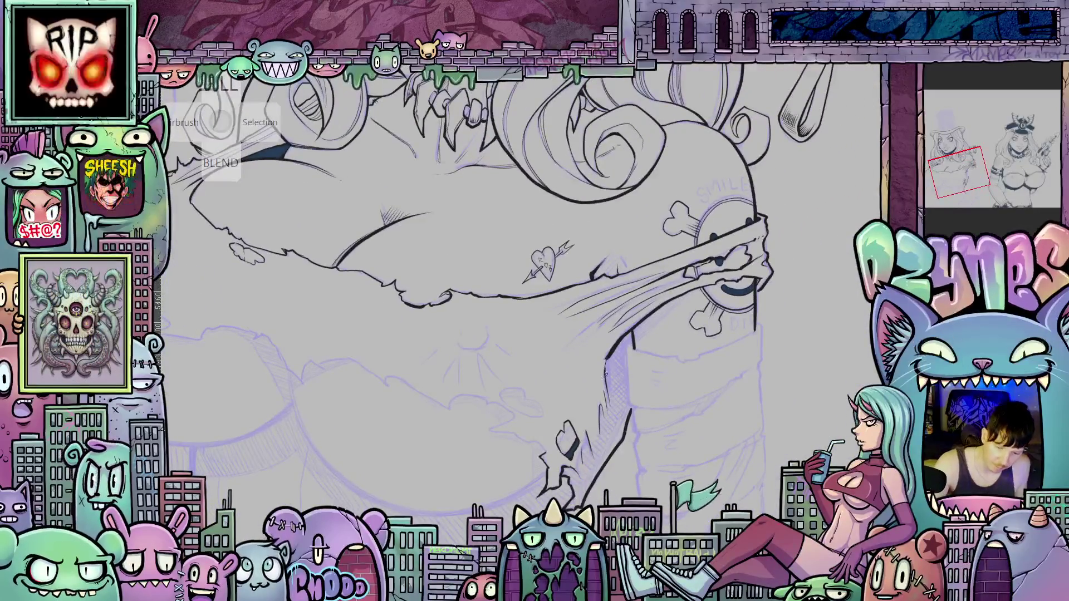
Extend the torn hole shape in ink and add short strokes around it.
{"action": "mouse_move", "coordinate": [616, 410]}
{"action": "left_mouse_down"}
{"action": "mouse_move", "coordinate": [696, 426]}
{"action": "mouse_move", "coordinate": [685, 412]}
{"action": "left_mouse_up"}
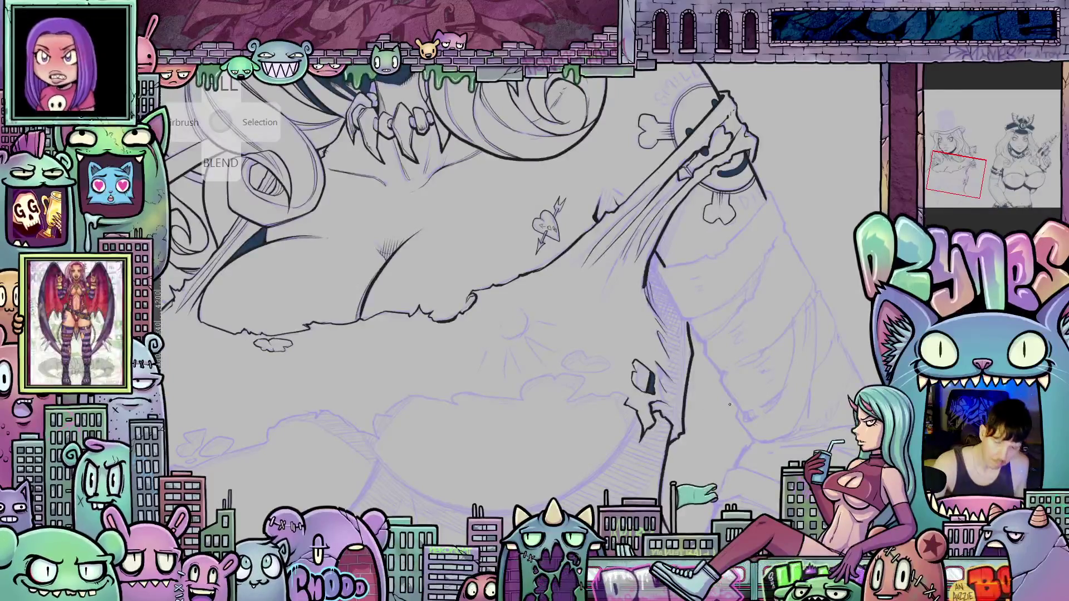
{"action": "mouse_move", "coordinate": [759, 417]}
{"action": "left_mouse_down"}
{"action": "mouse_move", "coordinate": [781, 446]}
{"action": "mouse_move", "coordinate": [752, 430]}
{"action": "mouse_move", "coordinate": [658, 443]}
{"action": "mouse_move", "coordinate": [778, 360]}
{"action": "mouse_move", "coordinate": [732, 210]}
{"action": "mouse_move", "coordinate": [552, 390]}
{"action": "left_mouse_up"}
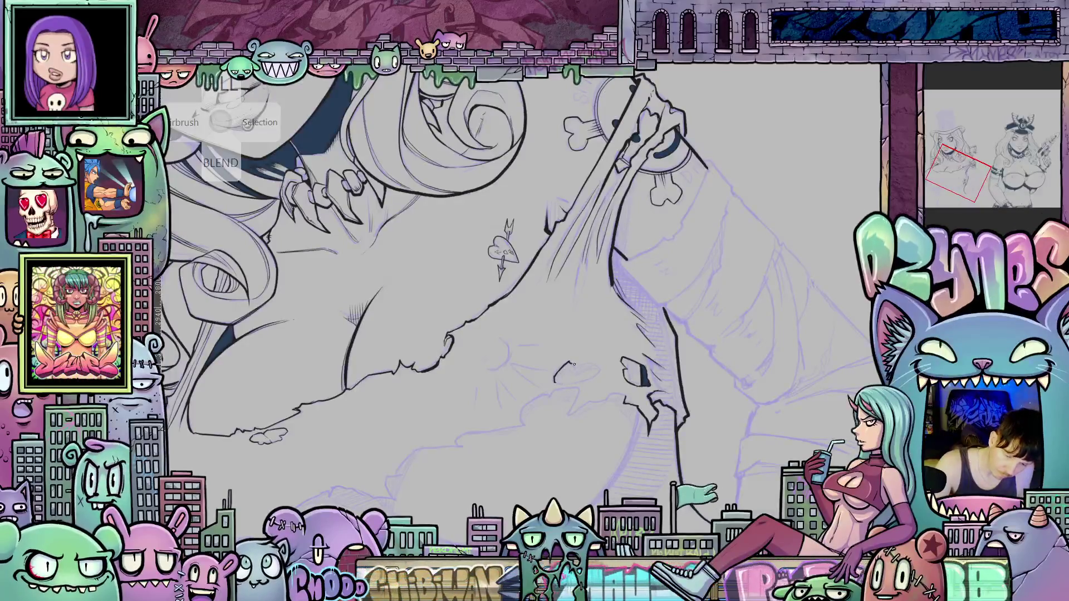
{"action": "left_click_drag", "start_coordinate": [574, 370], "coordinate": [600, 375]}
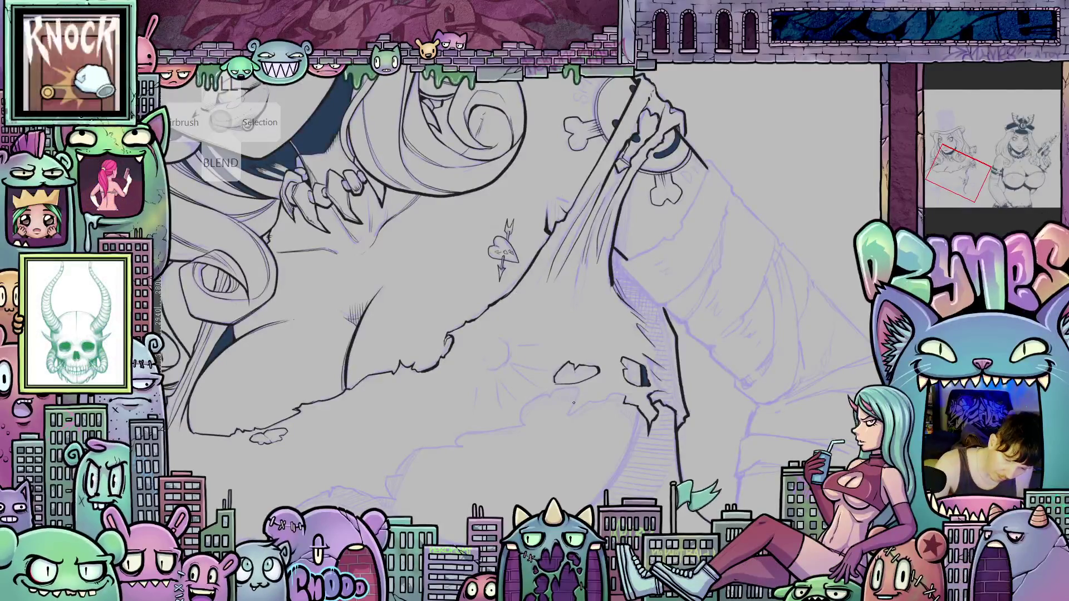
{"action": "mouse_move", "coordinate": [575, 387]}
{"action": "left_mouse_down"}
{"action": "mouse_move", "coordinate": [555, 392]}
{"action": "mouse_move", "coordinate": [574, 407]}
{"action": "mouse_move", "coordinate": [598, 399]}
{"action": "left_mouse_up"}
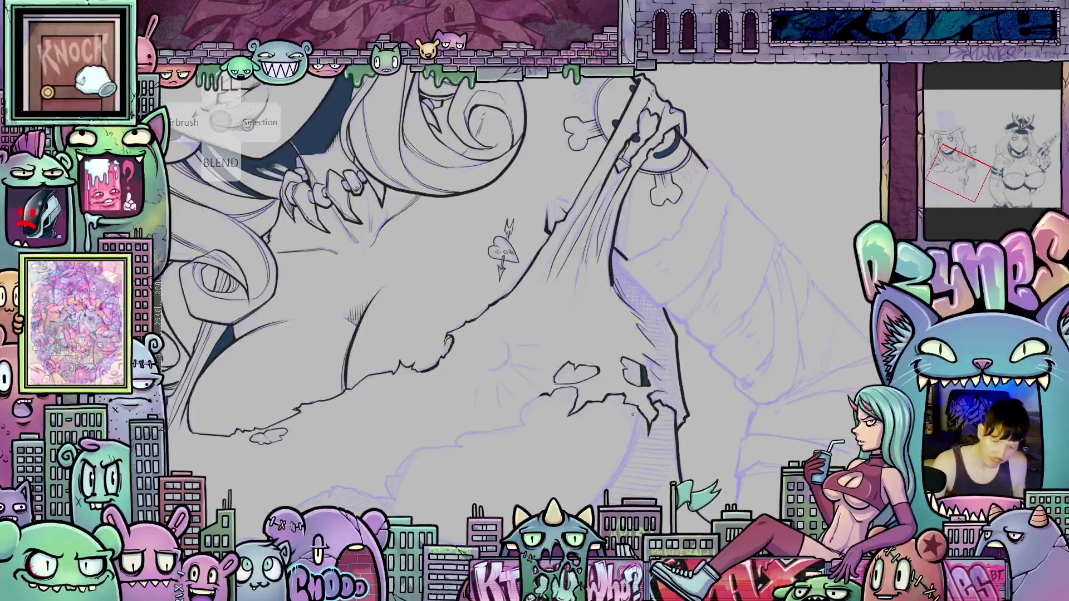
{"action": "mouse_move", "coordinate": [771, 384]}
{"action": "left_mouse_down"}
{"action": "mouse_move", "coordinate": [770, 462]}
{"action": "mouse_move", "coordinate": [778, 447]}
{"action": "mouse_move", "coordinate": [662, 398]}
{"action": "left_mouse_up"}
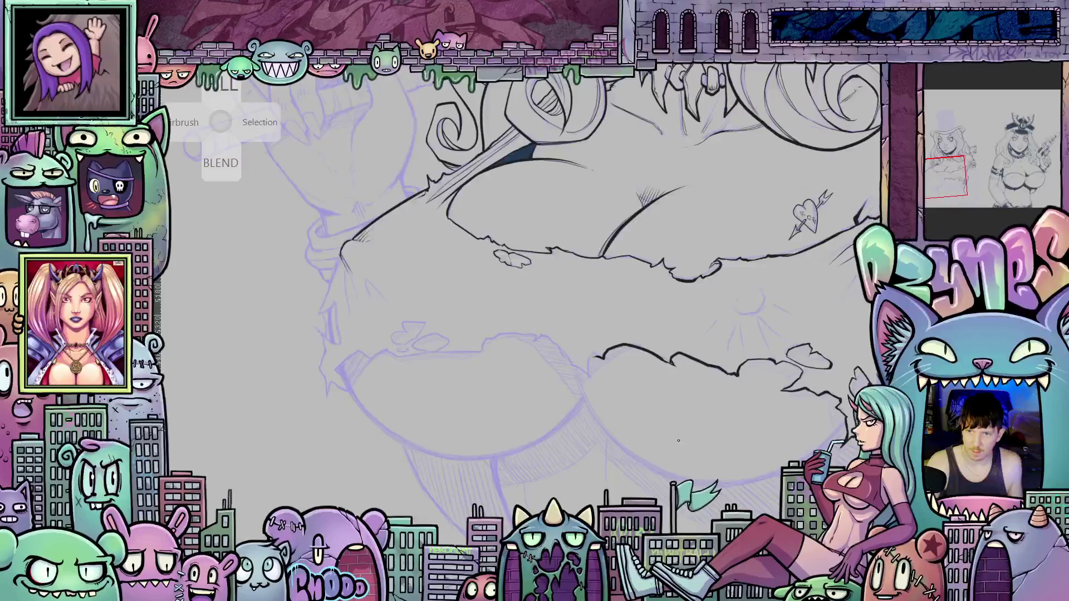
Continue the torn fabric's black contour line a little further downward.
{"action": "left_click_drag", "start_coordinate": [693, 437], "coordinate": [616, 366]}
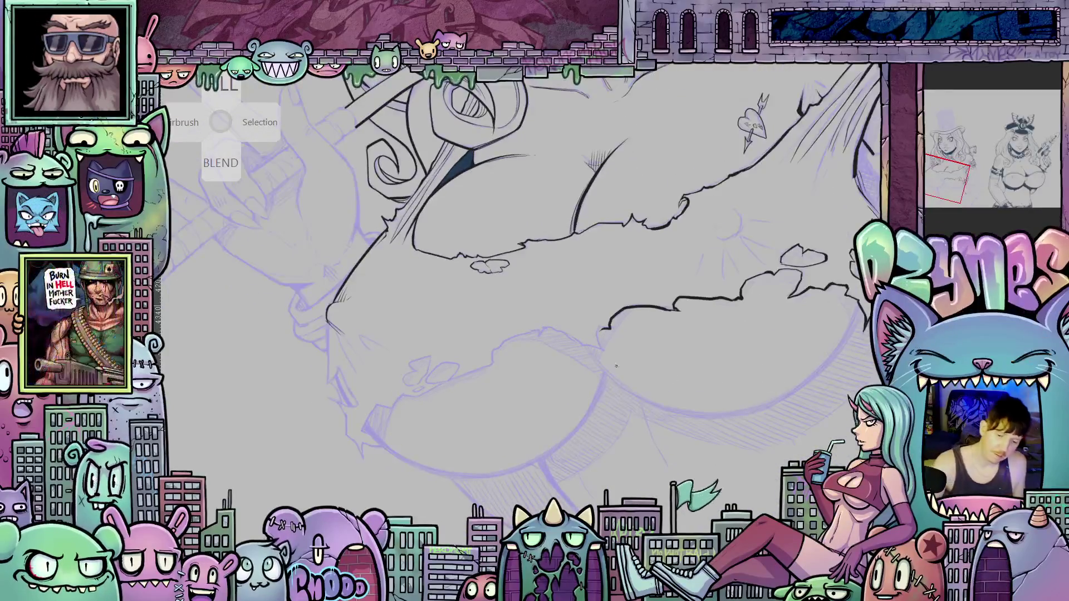
{"action": "left_click_drag", "start_coordinate": [606, 328], "coordinate": [601, 349]}
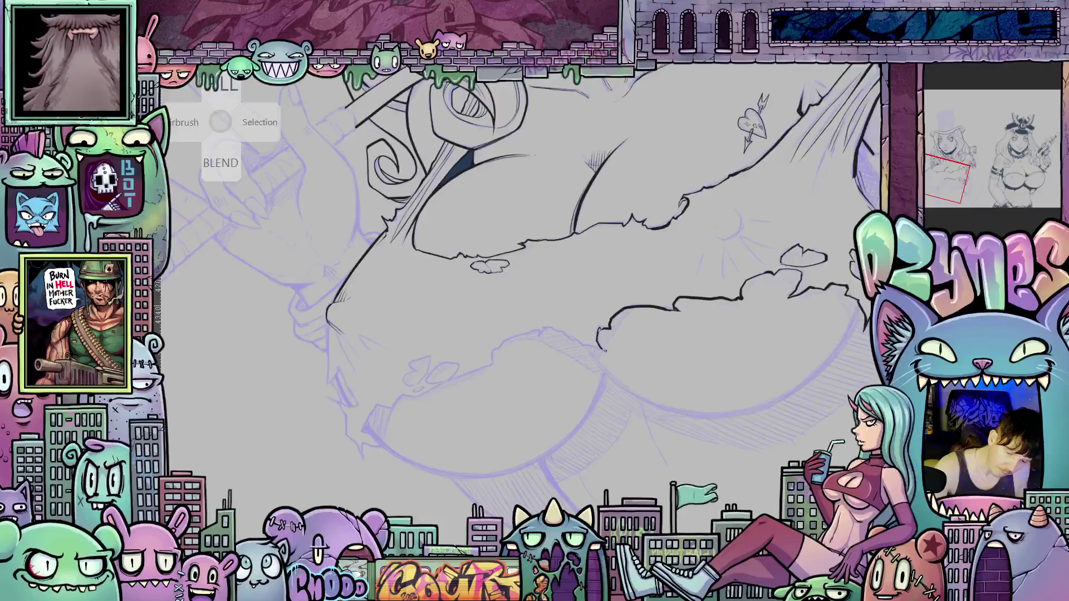
{"action": "left_click_drag", "start_coordinate": [744, 361], "coordinate": [579, 473]}
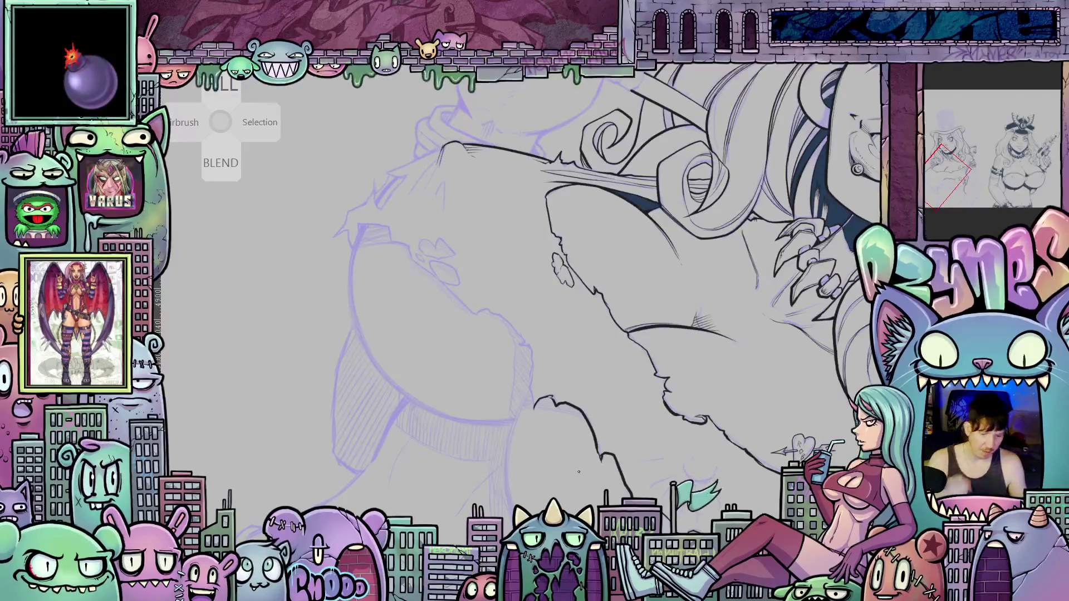
Ink the jagged torn edge upward and left, ending at its pointed left tip.
{"action": "mouse_move", "coordinate": [530, 393]}
{"action": "left_mouse_down"}
{"action": "mouse_move", "coordinate": [520, 338]}
{"action": "mouse_move", "coordinate": [489, 312]}
{"action": "mouse_move", "coordinate": [474, 315]}
{"action": "mouse_move", "coordinate": [443, 285]}
{"action": "mouse_move", "coordinate": [443, 263]}
{"action": "left_mouse_up"}
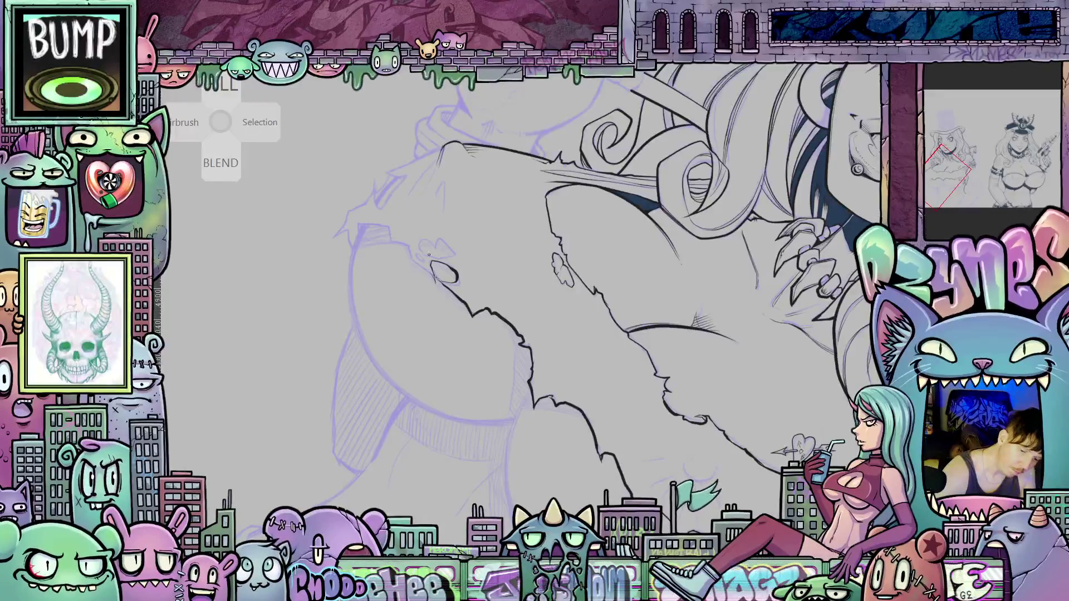
{"action": "left_click_drag", "start_coordinate": [433, 277], "coordinate": [358, 224]}
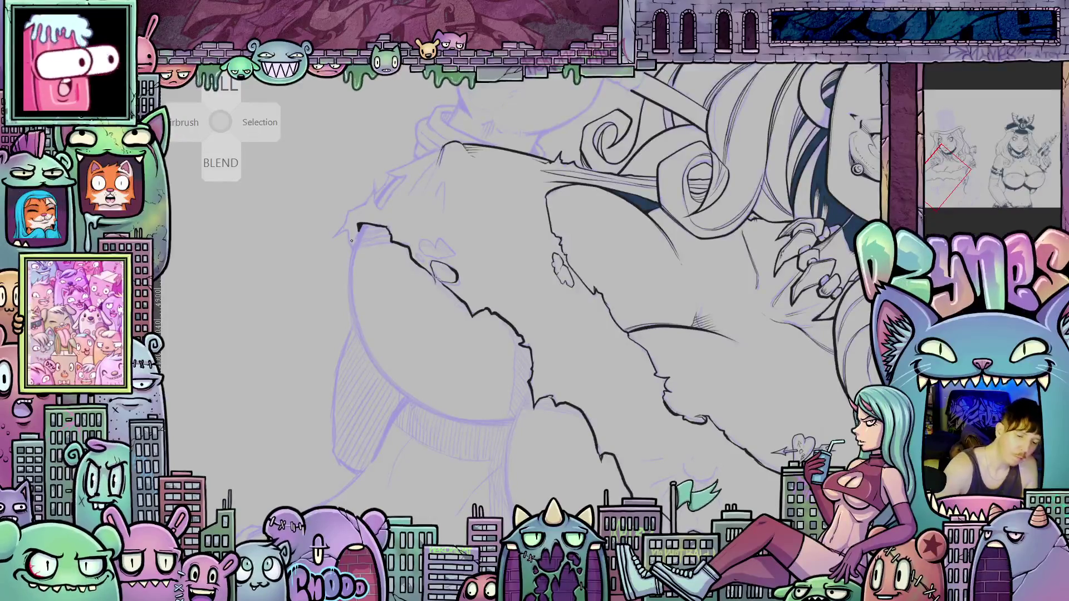
{"action": "left_click_drag", "start_coordinate": [348, 230], "coordinate": [337, 233]}
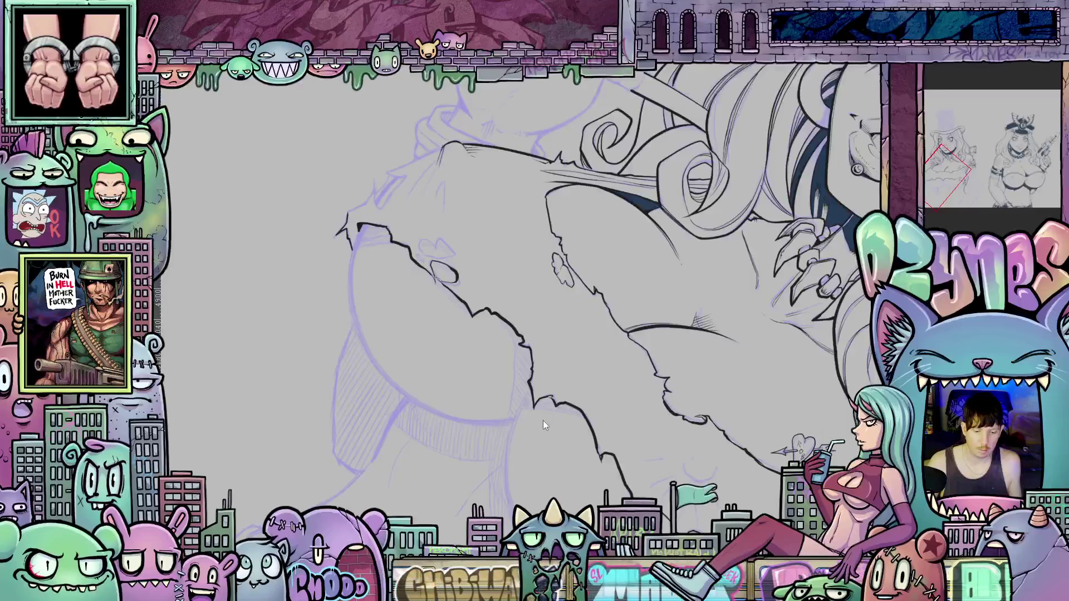
Zoom out to view the girl's face and whole figure.
{"action": "mouse_move", "coordinate": [543, 420]}
{"action": "left_mouse_down"}
{"action": "mouse_move", "coordinate": [613, 334]}
{"action": "mouse_move", "coordinate": [672, 382]}
{"action": "mouse_move", "coordinate": [497, 389]}
{"action": "mouse_move", "coordinate": [560, 414]}
{"action": "left_mouse_up"}
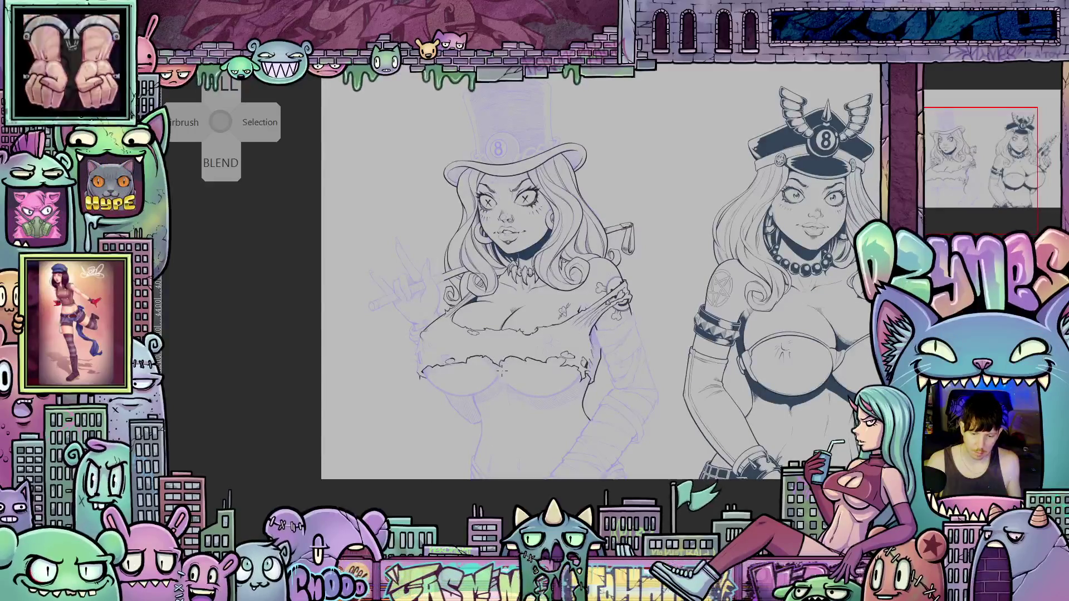
Zoom out to check the whole figure, then zoom back in on the SMILE strap.
{"action": "scroll", "coordinate": [512, 351], "scroll_direction": "up", "scroll_amount": 5}
{"action": "scroll", "coordinate": [505, 378], "scroll_direction": "down", "scroll_amount": 5}
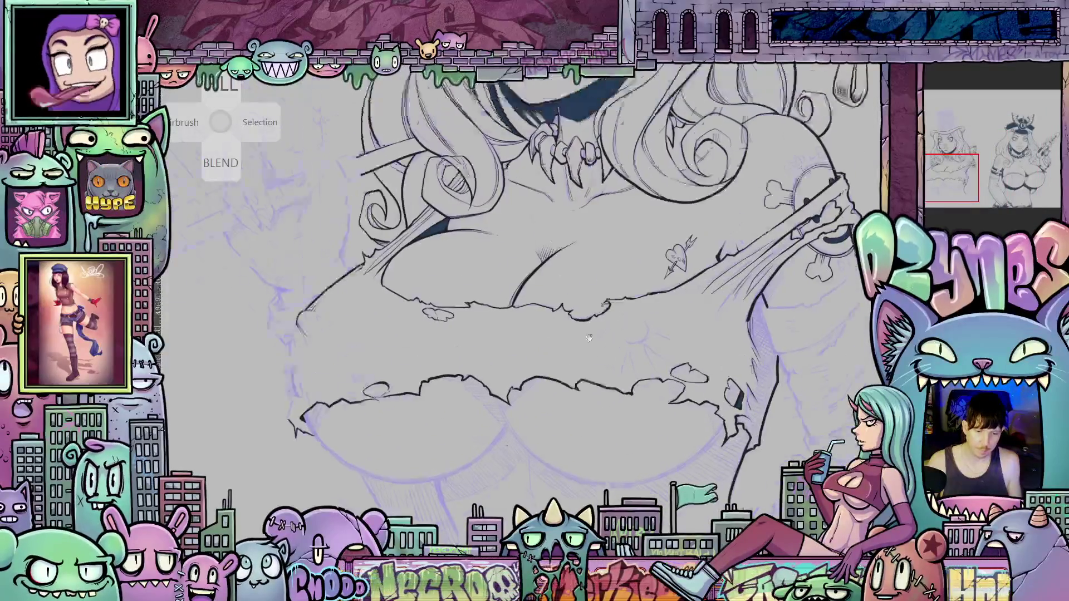
{"action": "scroll", "coordinate": [580, 363], "scroll_direction": "down", "scroll_amount": 3}
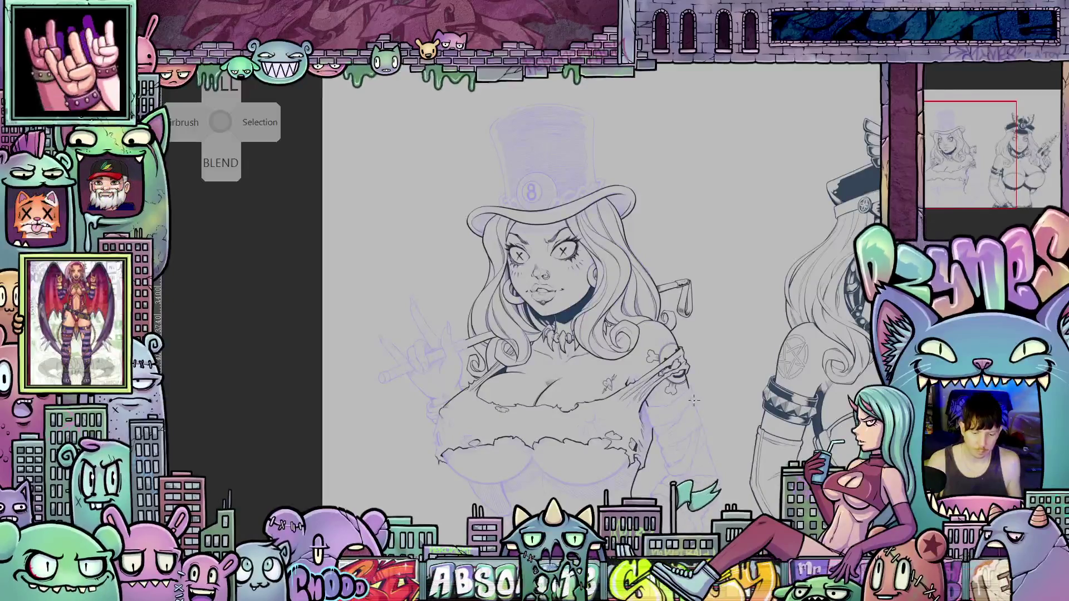
{"action": "scroll", "coordinate": [716, 397], "scroll_direction": "up", "scroll_amount": 5}
{"action": "scroll", "coordinate": [695, 379], "scroll_direction": "up", "scroll_amount": 2}
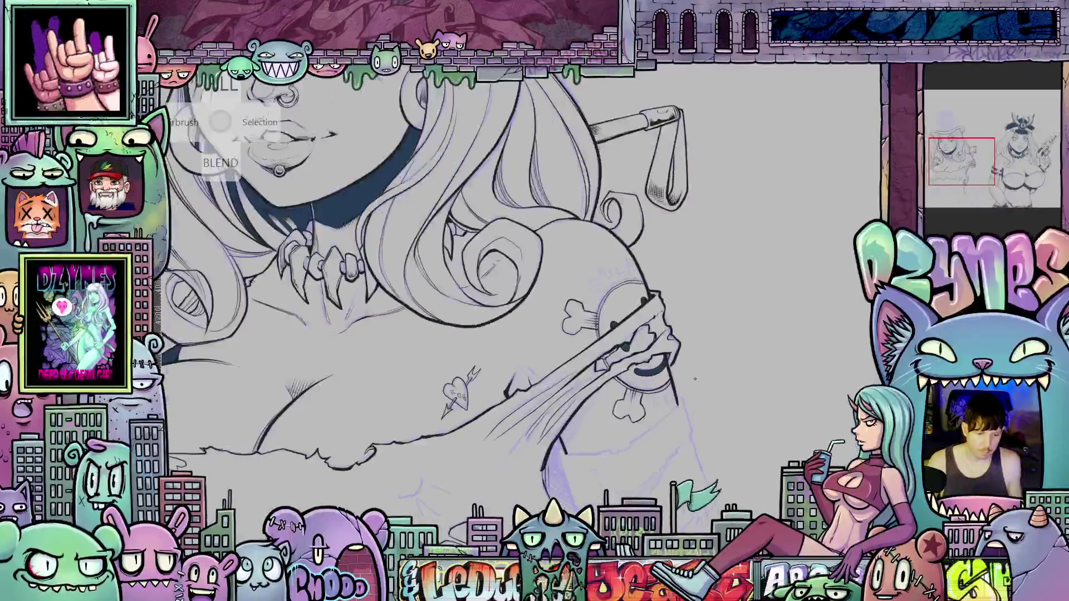
{"action": "scroll", "coordinate": [695, 385], "scroll_direction": "up", "scroll_amount": 3}
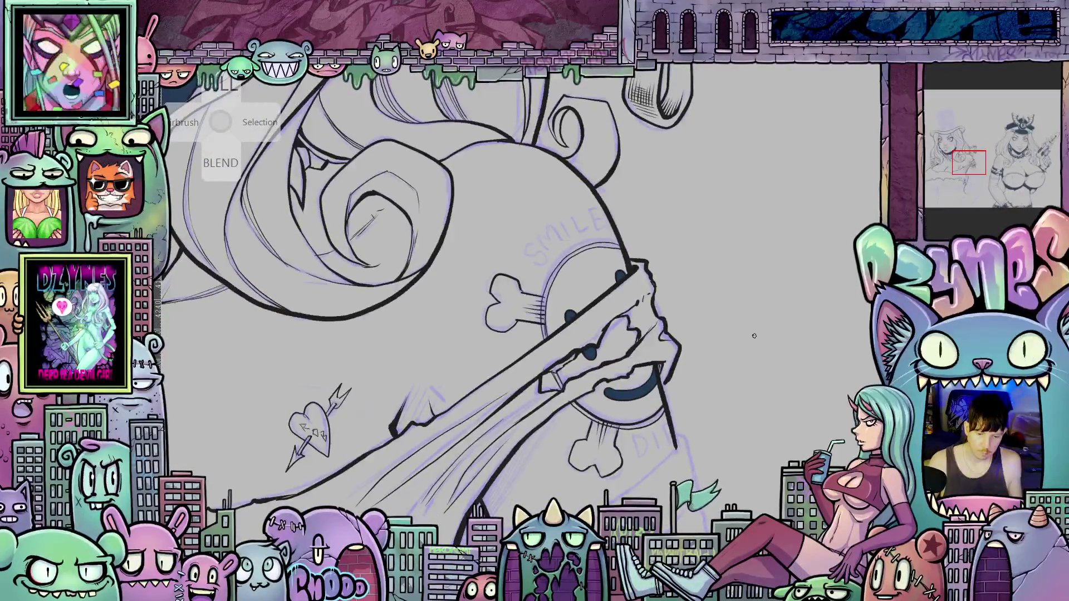
Ink the letters S, M, I and E of SMILE in black.
{"action": "mouse_move", "coordinate": [770, 320]}
{"action": "left_mouse_down"}
{"action": "mouse_move", "coordinate": [722, 392]}
{"action": "mouse_move", "coordinate": [698, 392]}
{"action": "left_mouse_up"}
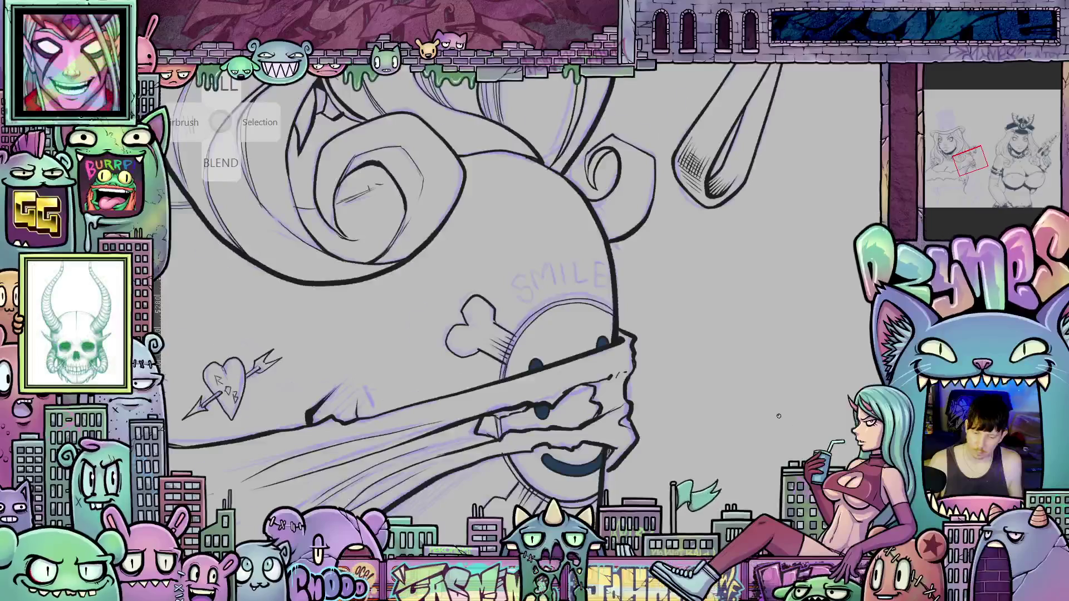
{"action": "left_click_drag", "start_coordinate": [840, 443], "coordinate": [778, 416]}
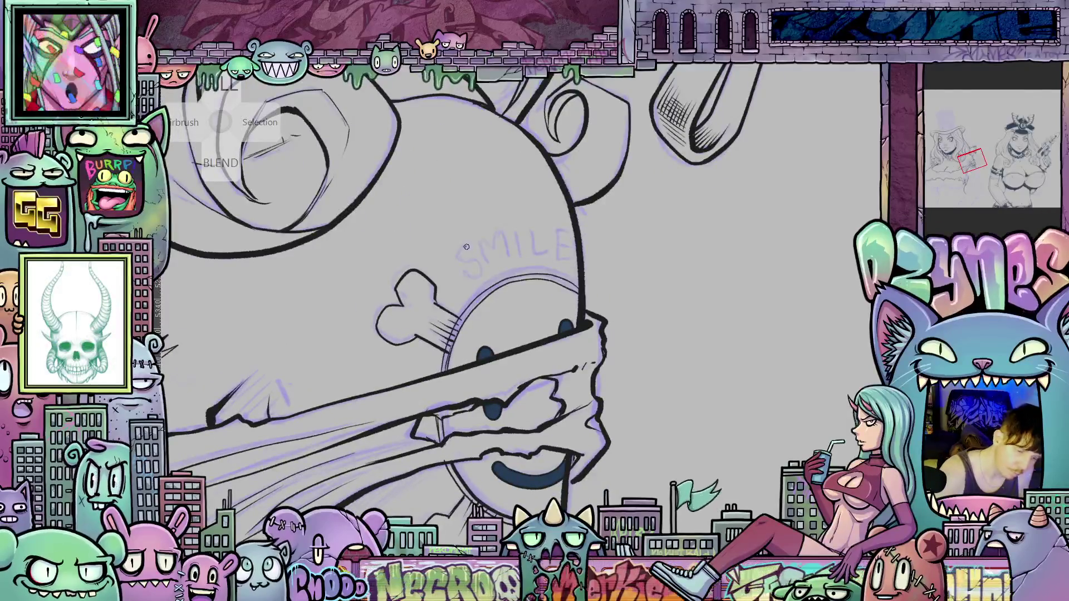
{"action": "left_click_drag", "start_coordinate": [469, 248], "coordinate": [464, 276]}
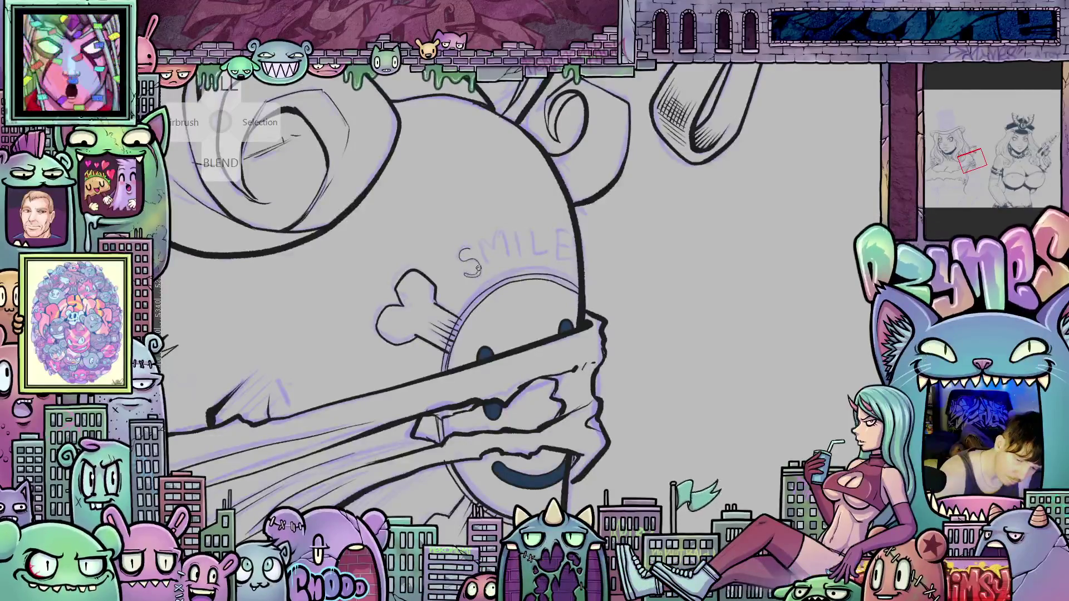
{"action": "mouse_move", "coordinate": [477, 244]}
{"action": "left_mouse_down"}
{"action": "mouse_move", "coordinate": [483, 270]}
{"action": "mouse_move", "coordinate": [504, 244]}
{"action": "left_mouse_up"}
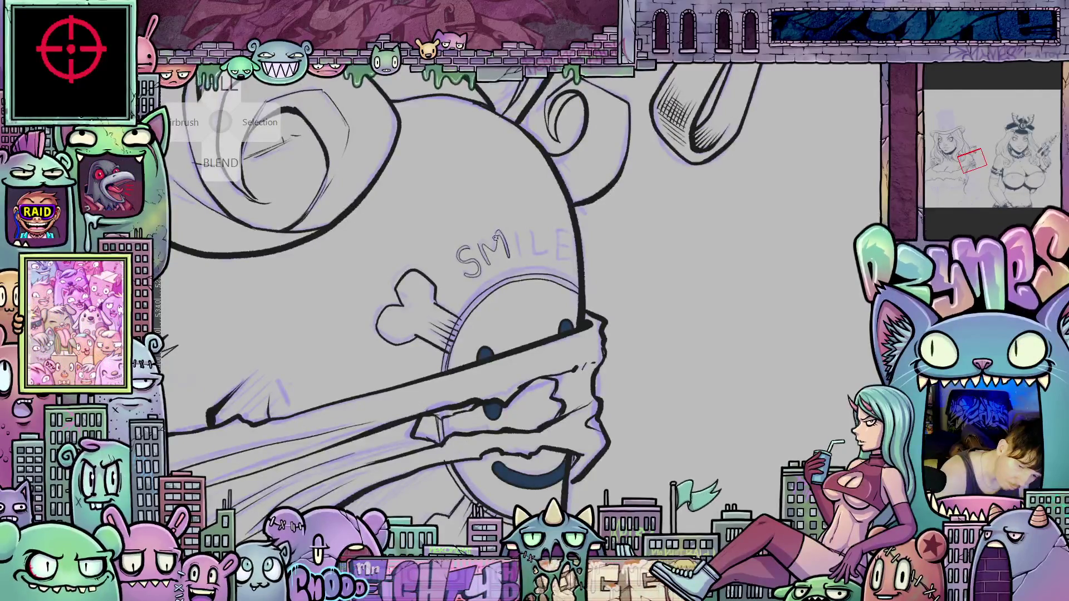
{"action": "scroll", "coordinate": [478, 241], "scroll_direction": "up", "scroll_amount": 3}
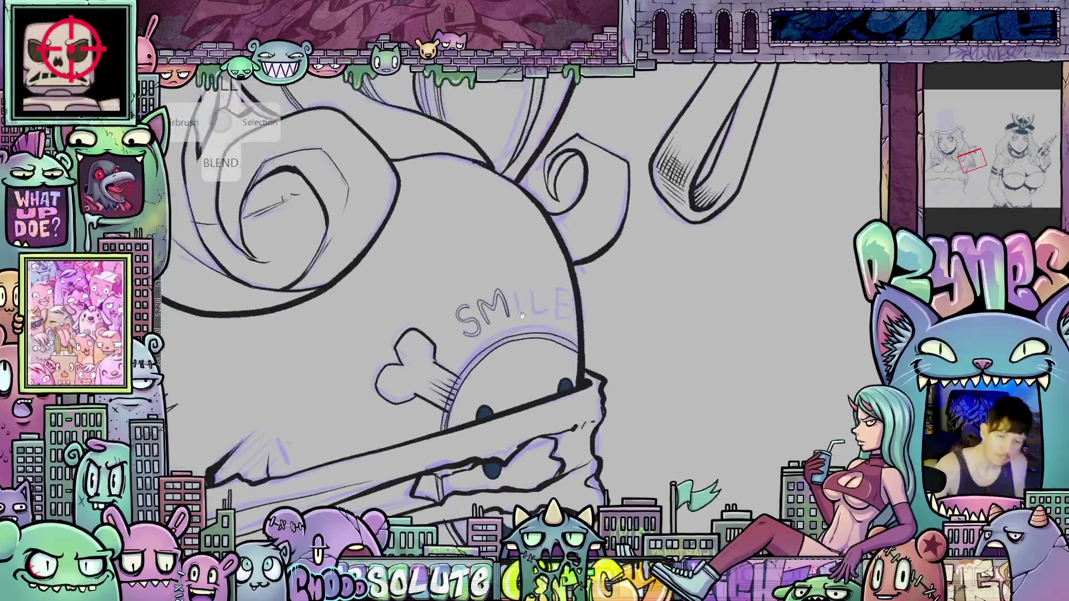
{"action": "left_click_drag", "start_coordinate": [514, 288], "coordinate": [520, 319]}
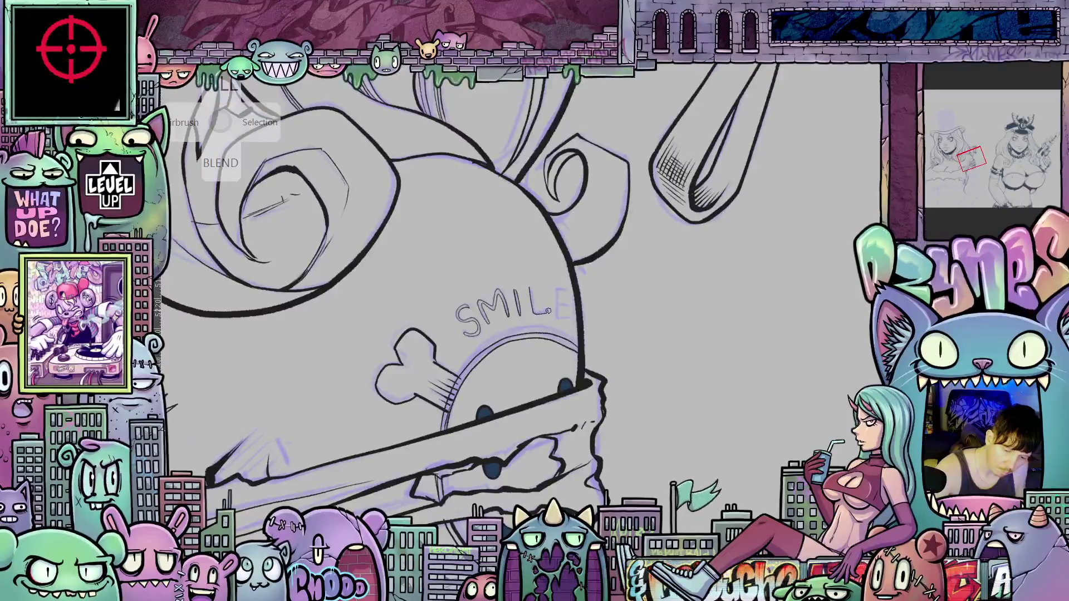
{"action": "mouse_move", "coordinate": [556, 287]}
{"action": "left_mouse_down"}
{"action": "mouse_move", "coordinate": [559, 318]}
{"action": "mouse_move", "coordinate": [572, 318]}
{"action": "left_mouse_up"}
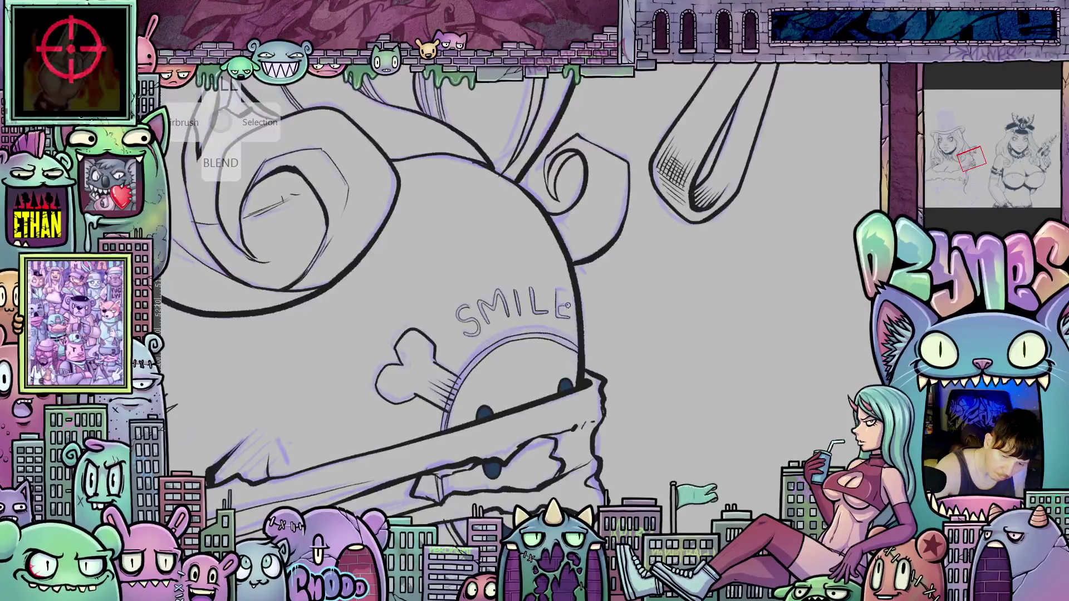
Try inking the DIE lettering below, undo its I strokes, and refocus on the tattoo.
{"action": "left_click_drag", "start_coordinate": [609, 390], "coordinate": [645, 212]}
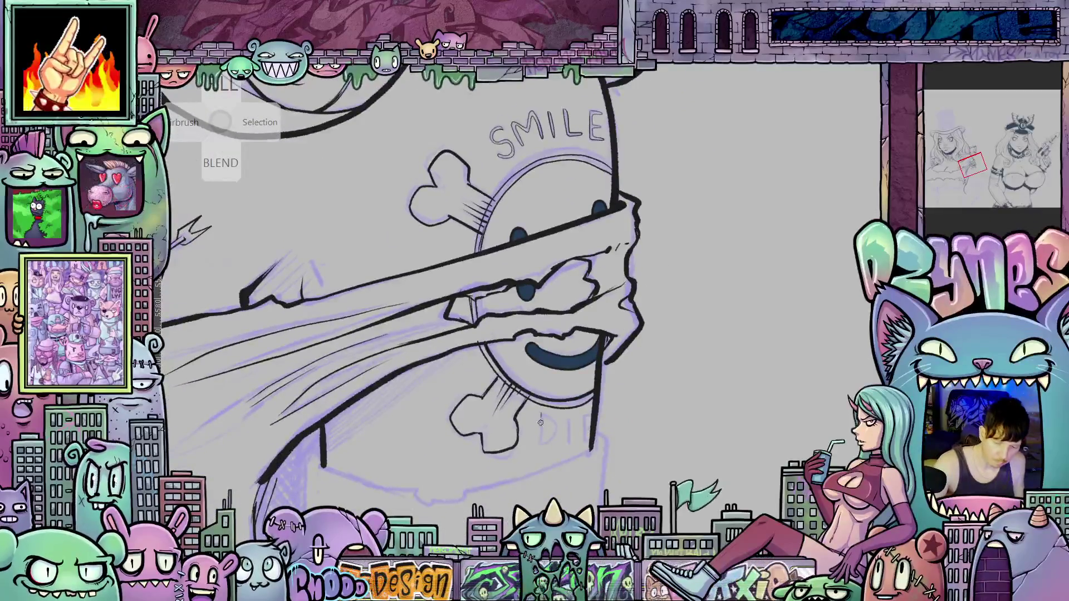
{"action": "left_click_drag", "start_coordinate": [540, 423], "coordinate": [546, 442]}
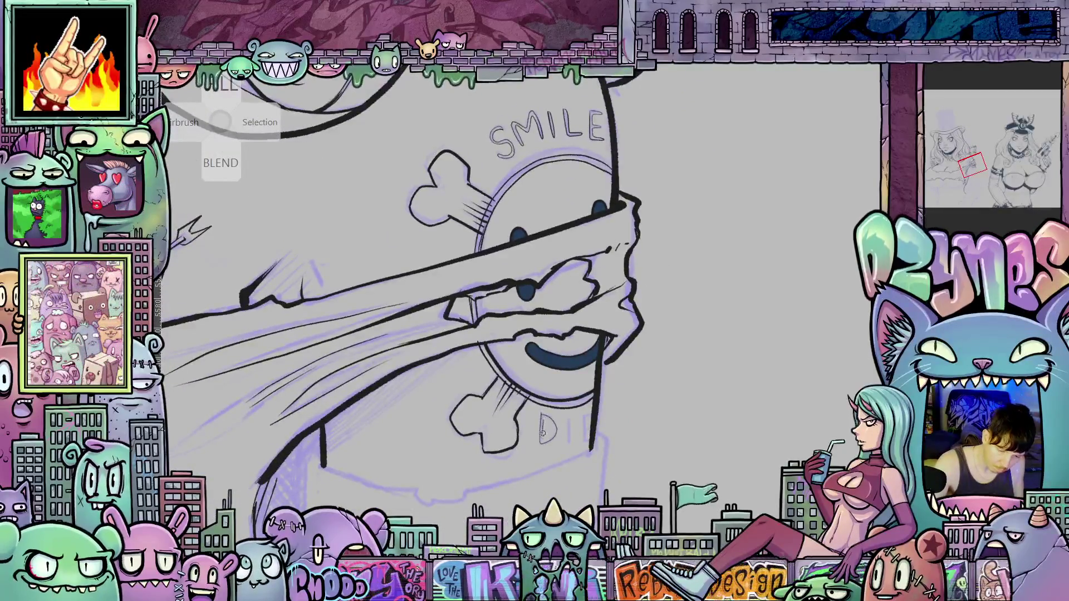
{"action": "left_click_drag", "start_coordinate": [570, 415], "coordinate": [574, 440]}
{"action": "key", "text": "ctrl+z"}
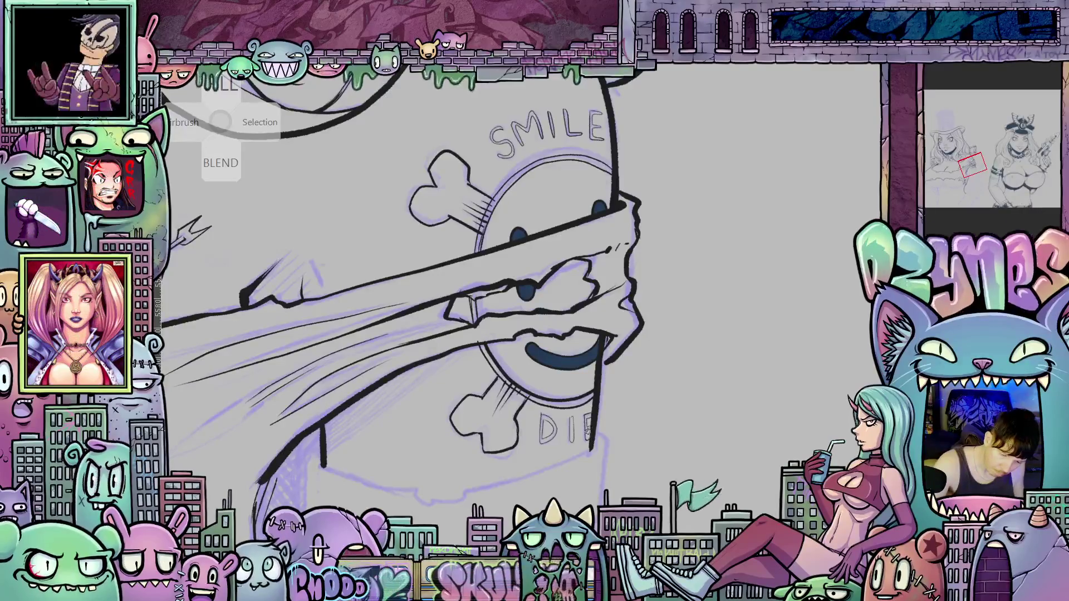
{"action": "scroll", "coordinate": [647, 452], "scroll_direction": "down", "scroll_amount": 5}
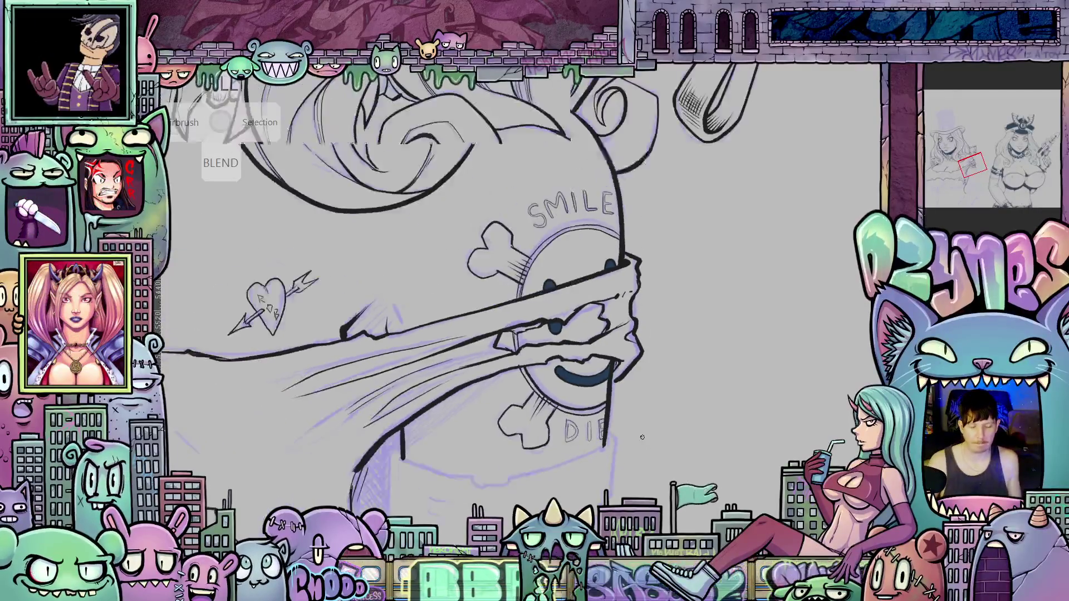
{"action": "left_click_drag", "start_coordinate": [610, 418], "coordinate": [718, 280]}
{"action": "scroll", "coordinate": [718, 279], "scroll_direction": "up", "scroll_amount": 2}
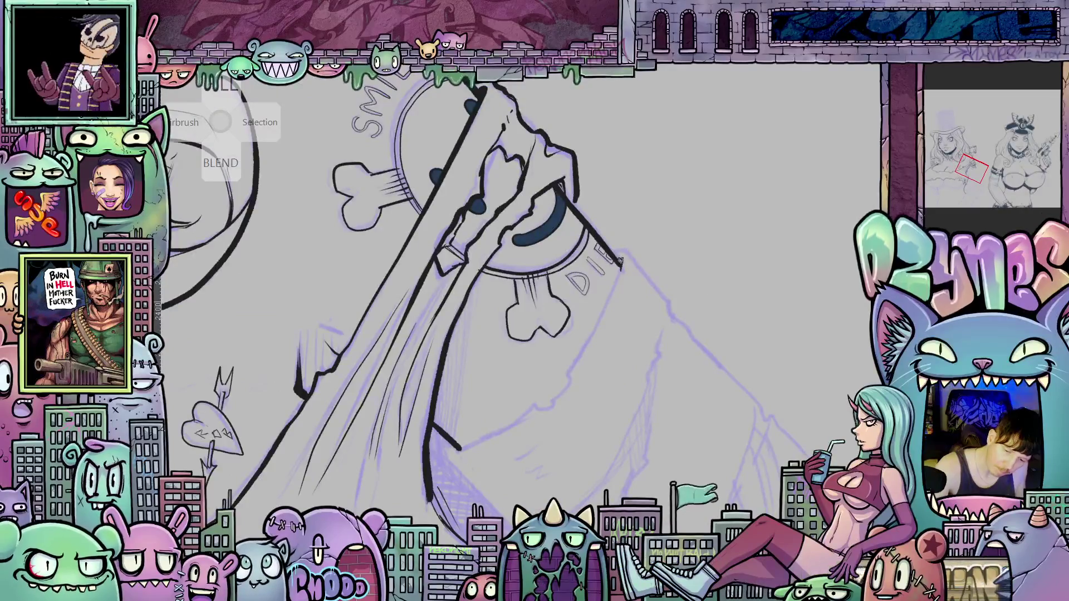
Extend the ink line near the DIE lettering, adding a short tick at its end.
{"action": "left_click_drag", "start_coordinate": [616, 260], "coordinate": [625, 251]}
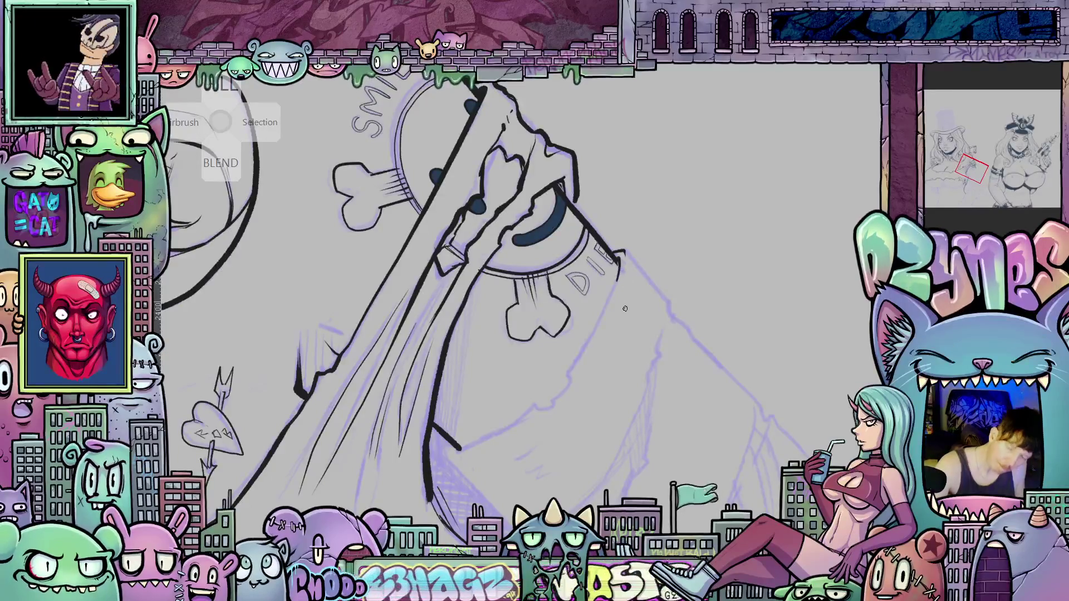
{"action": "left_click_drag", "start_coordinate": [619, 272], "coordinate": [589, 339]}
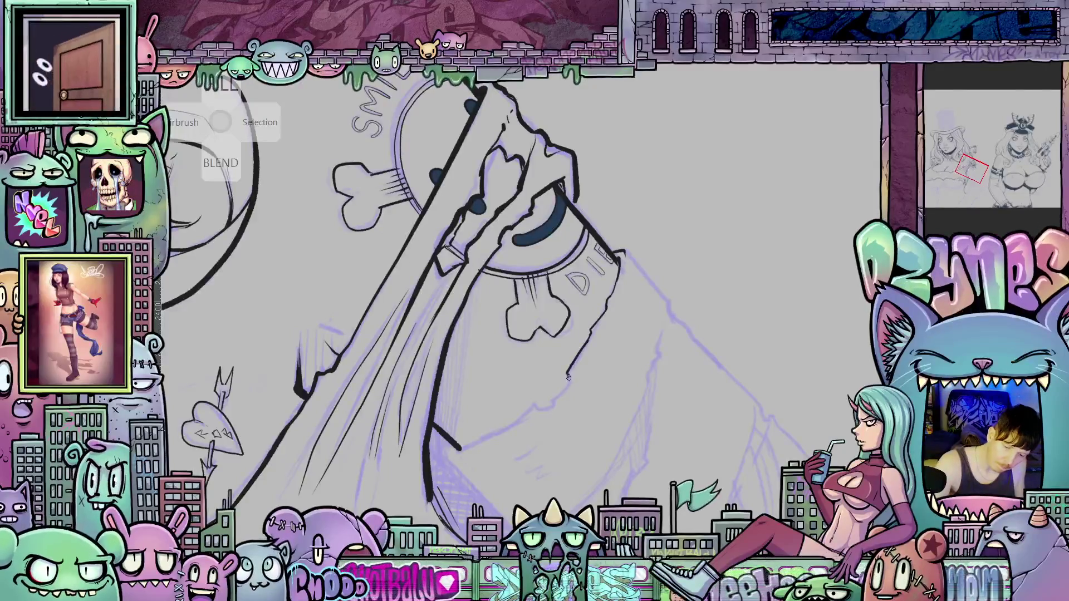
{"action": "mouse_move", "coordinate": [553, 399]}
{"action": "left_mouse_down"}
{"action": "mouse_move", "coordinate": [538, 411]}
{"action": "mouse_move", "coordinate": [570, 376]}
{"action": "mouse_move", "coordinate": [693, 328]}
{"action": "left_mouse_up"}
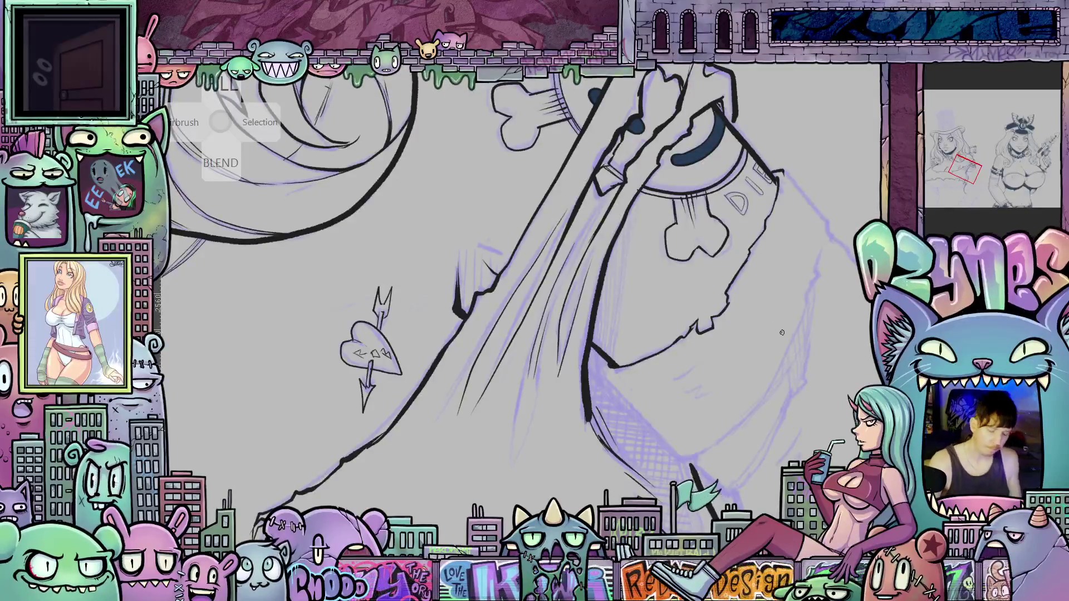
Ink the leg's right edge, finishing with a long contour line down the leg.
{"action": "mouse_move", "coordinate": [782, 333]}
{"action": "left_mouse_down"}
{"action": "mouse_move", "coordinate": [547, 405]}
{"action": "mouse_move", "coordinate": [532, 450]}
{"action": "left_mouse_up"}
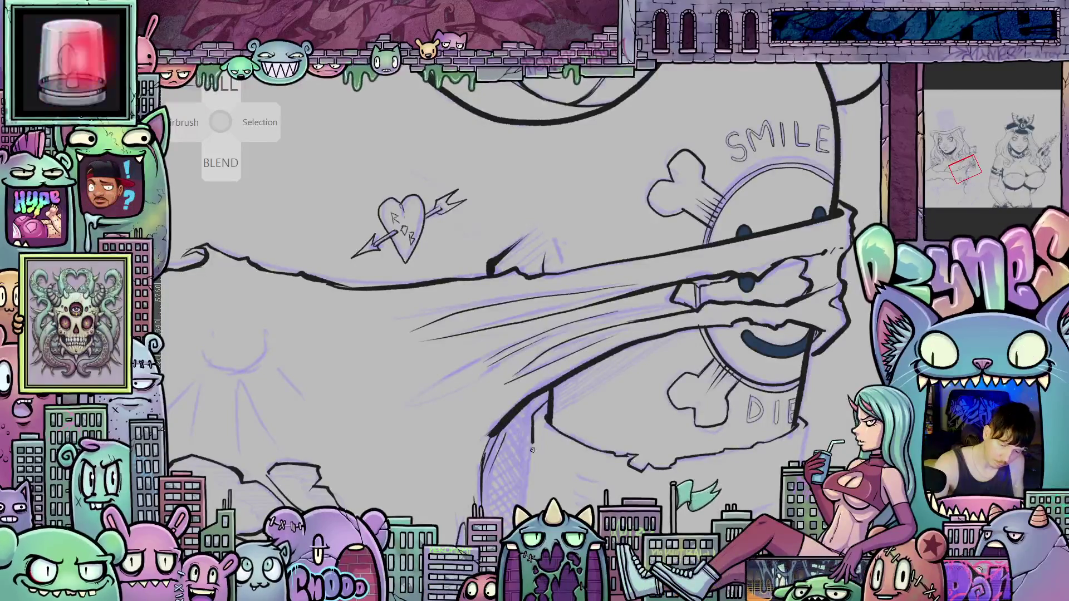
{"action": "mouse_move", "coordinate": [539, 549]}
{"action": "left_mouse_down"}
{"action": "mouse_move", "coordinate": [603, 367]}
{"action": "mouse_move", "coordinate": [607, 429]}
{"action": "left_mouse_up"}
{"action": "mouse_move", "coordinate": [730, 438]}
{"action": "left_mouse_down"}
{"action": "mouse_move", "coordinate": [707, 443]}
{"action": "mouse_move", "coordinate": [659, 412]}
{"action": "left_mouse_up"}
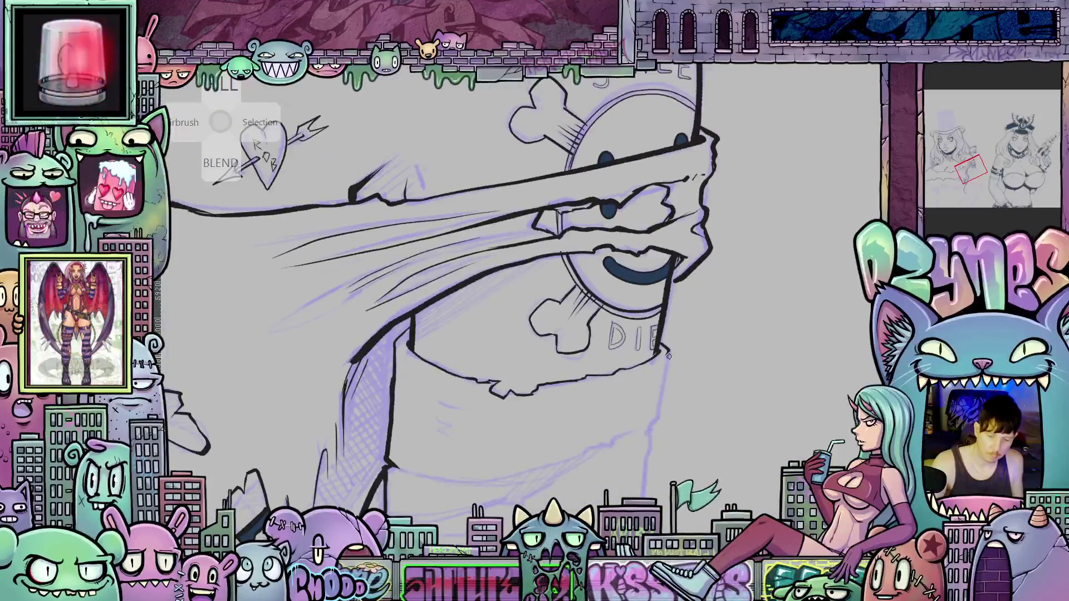
{"action": "left_click_drag", "start_coordinate": [664, 372], "coordinate": [650, 434]}
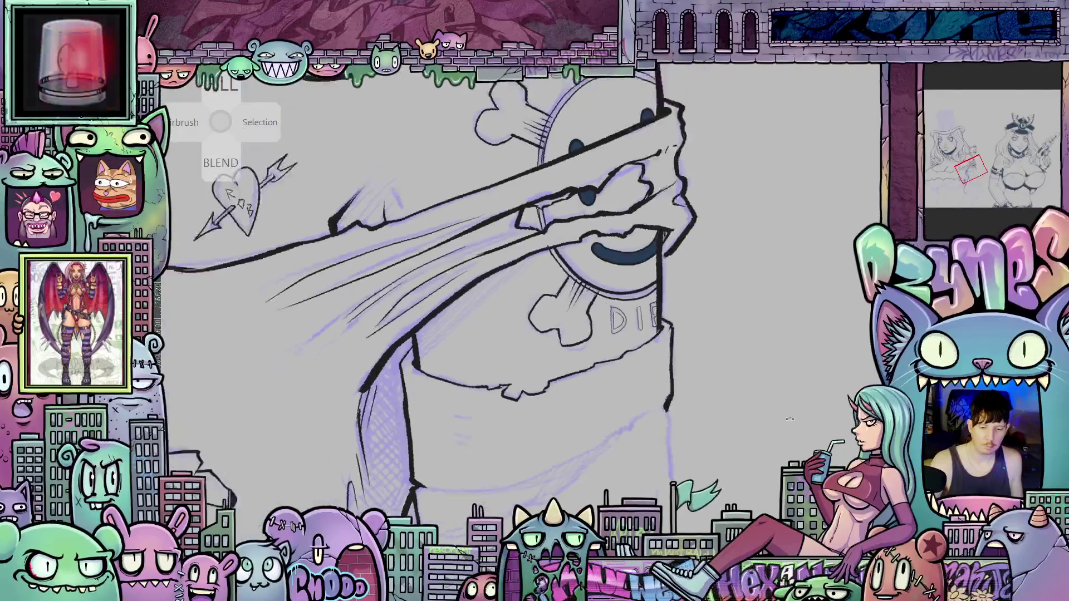
{"action": "left_click_drag", "start_coordinate": [701, 475], "coordinate": [677, 294]}
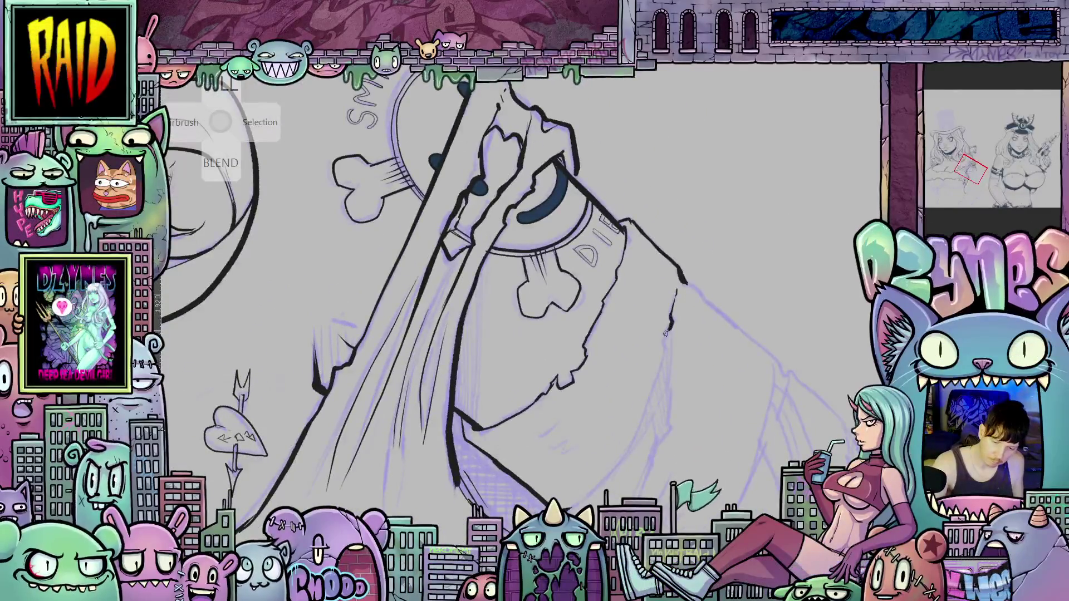
{"action": "left_click_drag", "start_coordinate": [656, 385], "coordinate": [641, 432]}
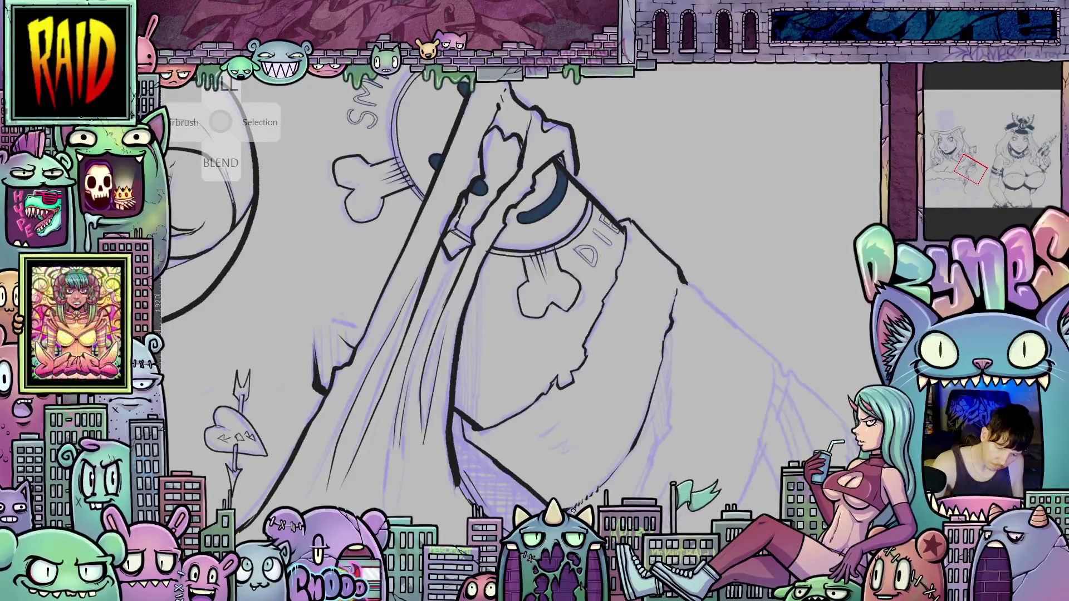
{"action": "left_click_drag", "start_coordinate": [659, 422], "coordinate": [606, 329]}
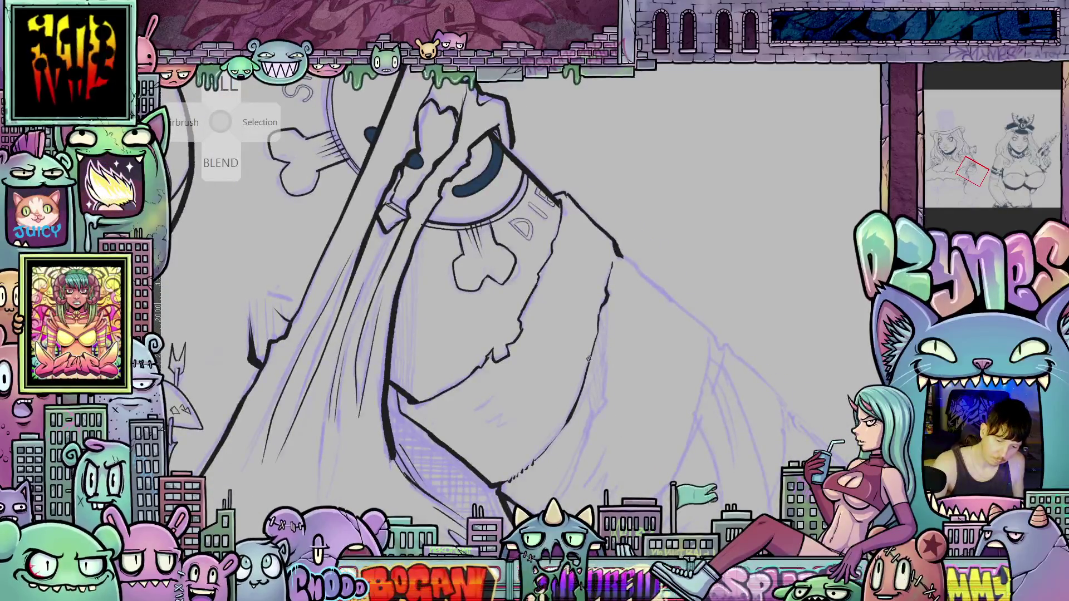
{"action": "left_click_drag", "start_coordinate": [590, 386], "coordinate": [557, 503]}
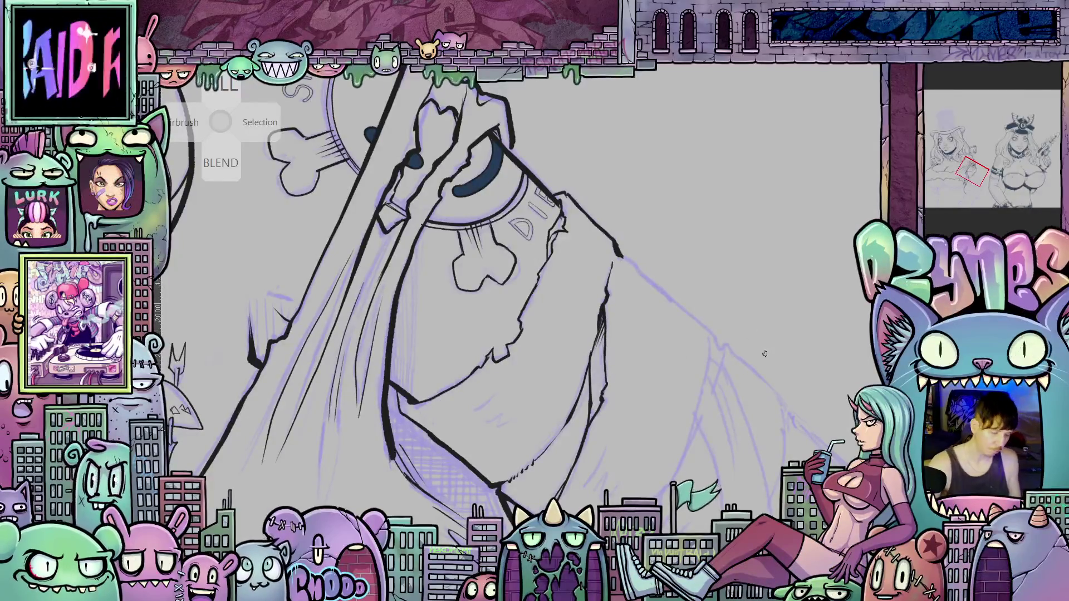
{"action": "left_click_drag", "start_coordinate": [765, 353], "coordinate": [676, 340]}
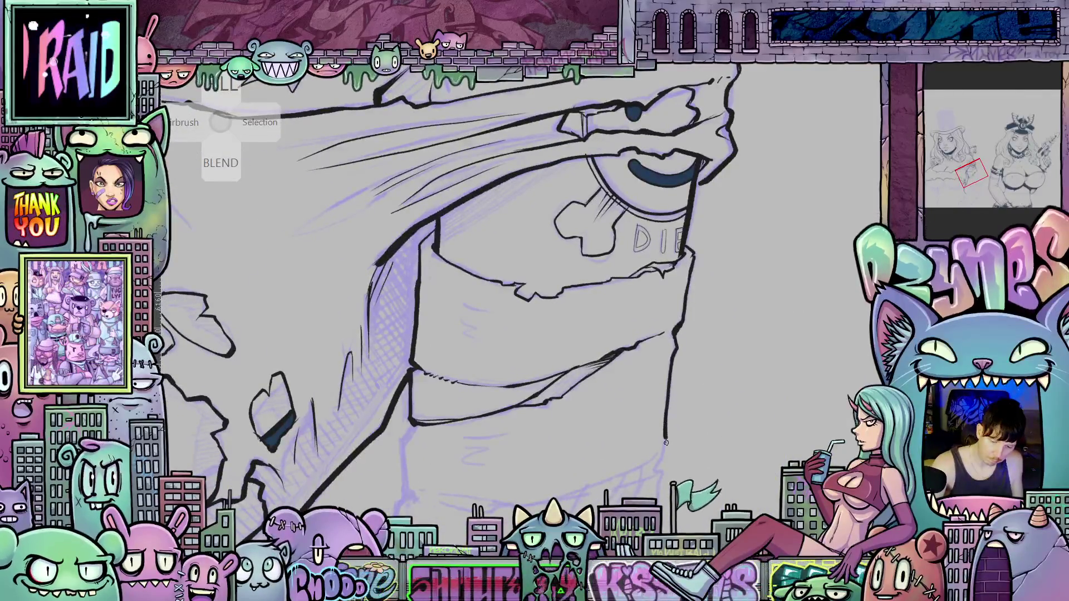
Extend the lower leg's right and bottom ink outlines with several short strokes.
{"action": "mouse_move", "coordinate": [661, 457]}
{"action": "left_mouse_down"}
{"action": "mouse_move", "coordinate": [773, 288]}
{"action": "mouse_move", "coordinate": [786, 312]}
{"action": "left_mouse_up"}
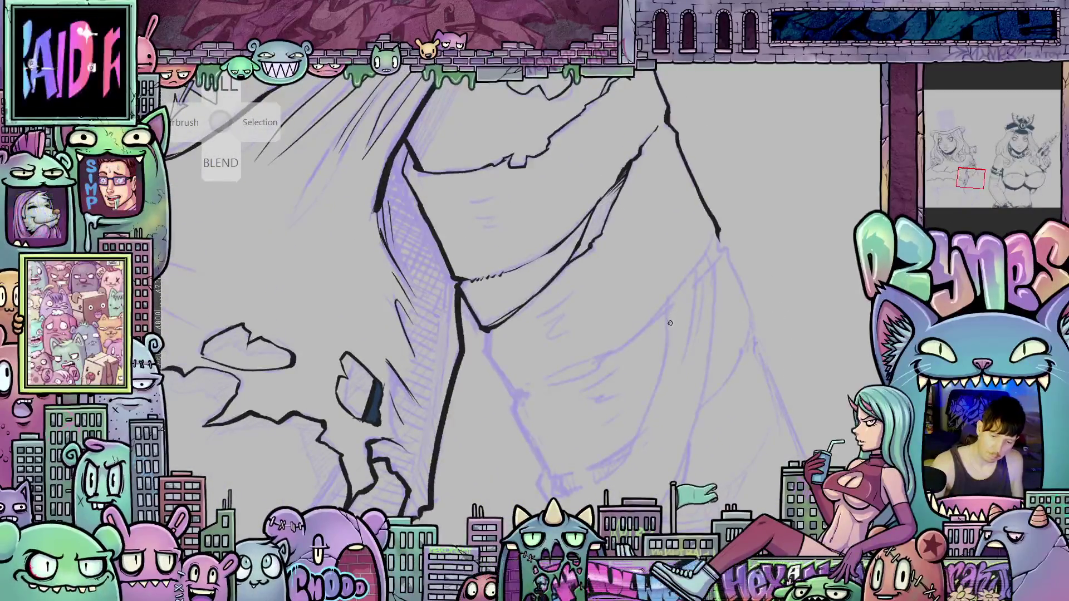
{"action": "left_click_drag", "start_coordinate": [658, 387], "coordinate": [638, 440]}
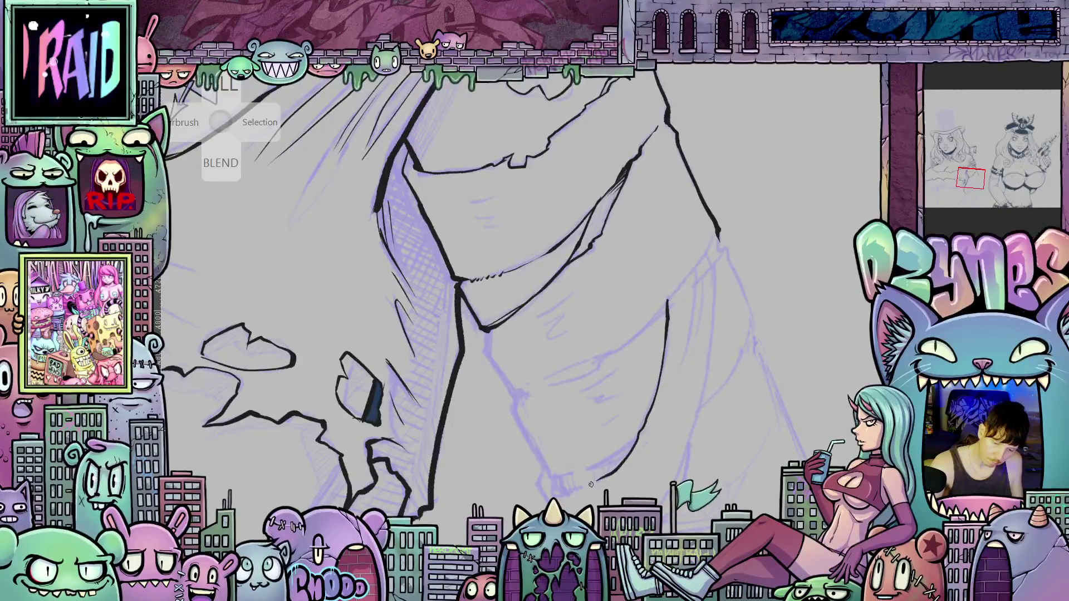
{"action": "left_click_drag", "start_coordinate": [727, 424], "coordinate": [657, 420]}
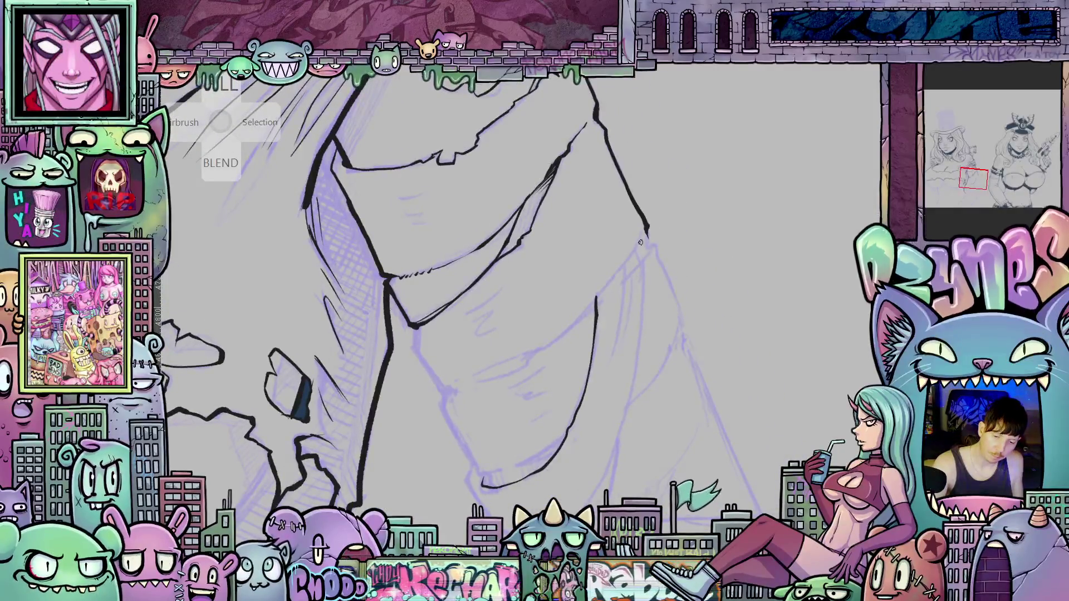
{"action": "left_click_drag", "start_coordinate": [640, 241], "coordinate": [645, 269]}
{"action": "left_click_drag", "start_coordinate": [634, 386], "coordinate": [615, 453]}
{"action": "left_click_drag", "start_coordinate": [562, 526], "coordinate": [685, 437]}
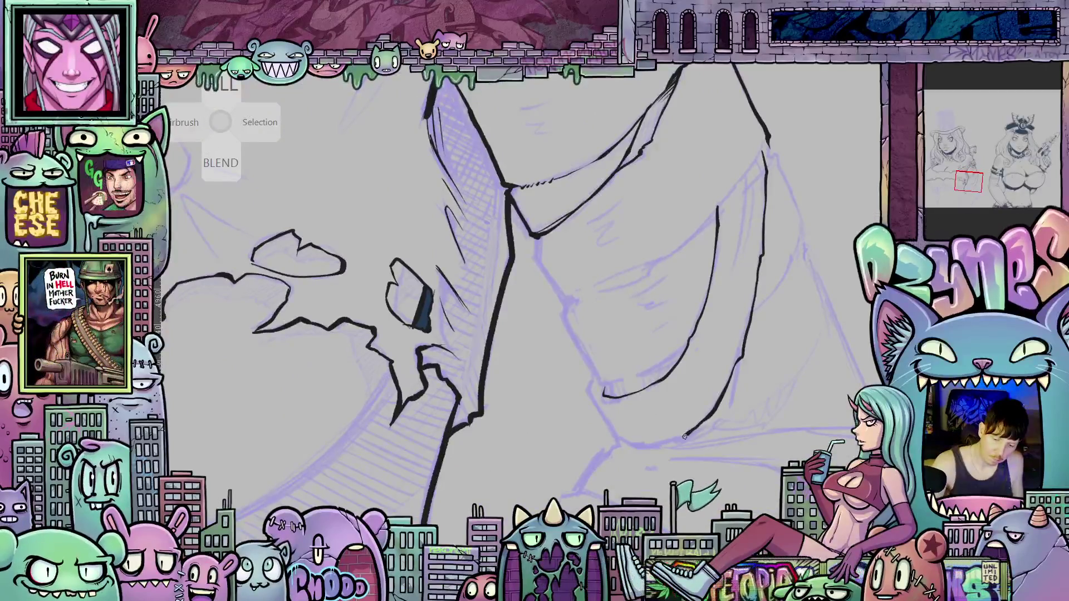
{"action": "left_click_drag", "start_coordinate": [635, 448], "coordinate": [614, 440]}
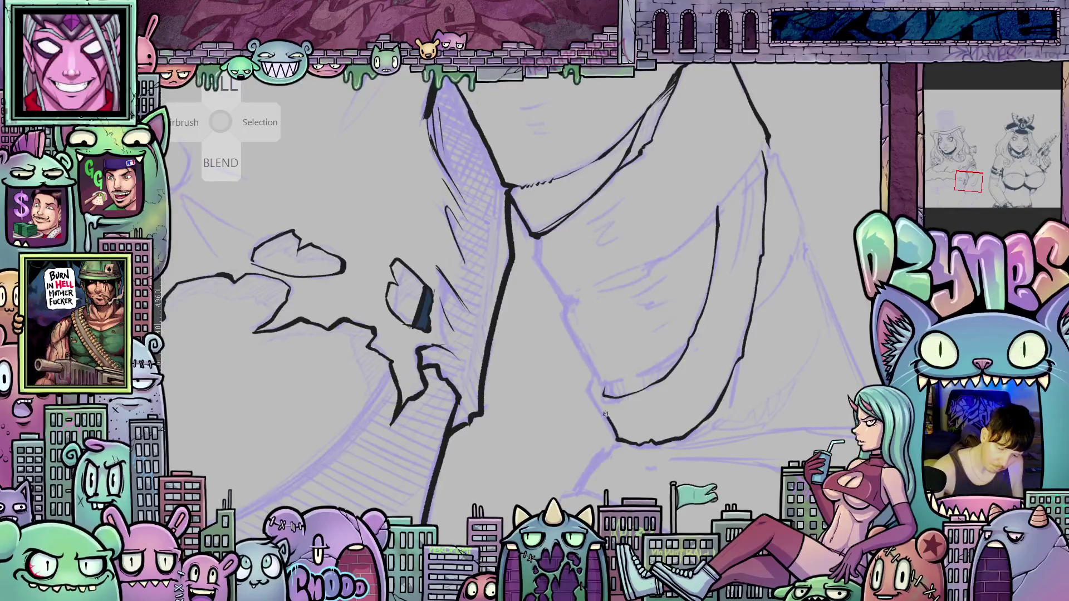
{"action": "mouse_move", "coordinate": [600, 381]}
{"action": "left_mouse_down"}
{"action": "mouse_move", "coordinate": [602, 393]}
{"action": "mouse_move", "coordinate": [613, 368]}
{"action": "mouse_move", "coordinate": [530, 345]}
{"action": "mouse_move", "coordinate": [440, 373]}
{"action": "left_mouse_up"}
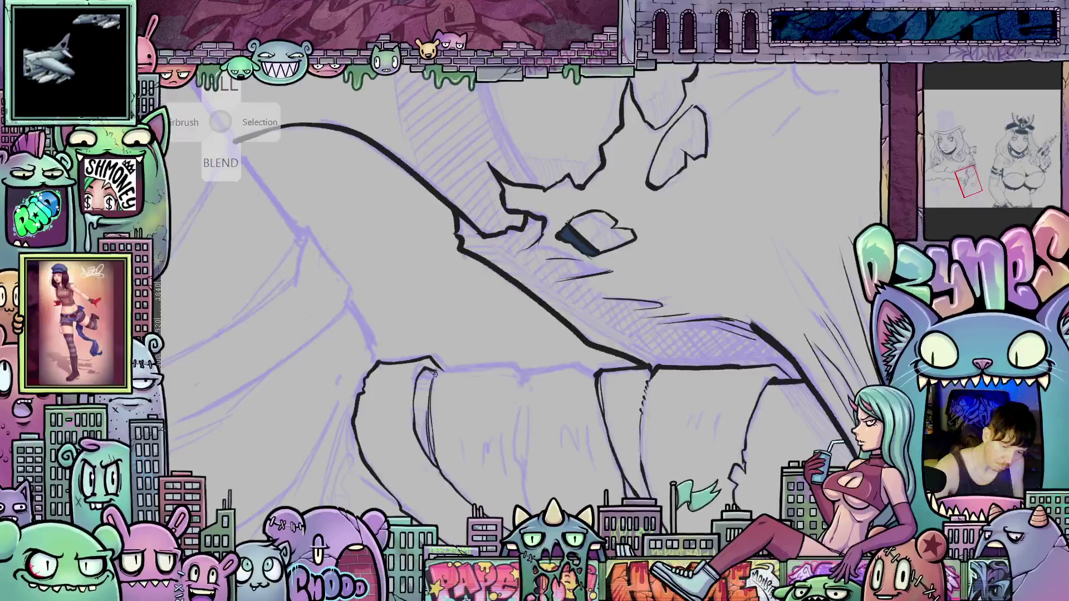
{"action": "left_click_drag", "start_coordinate": [428, 375], "coordinate": [549, 422]}
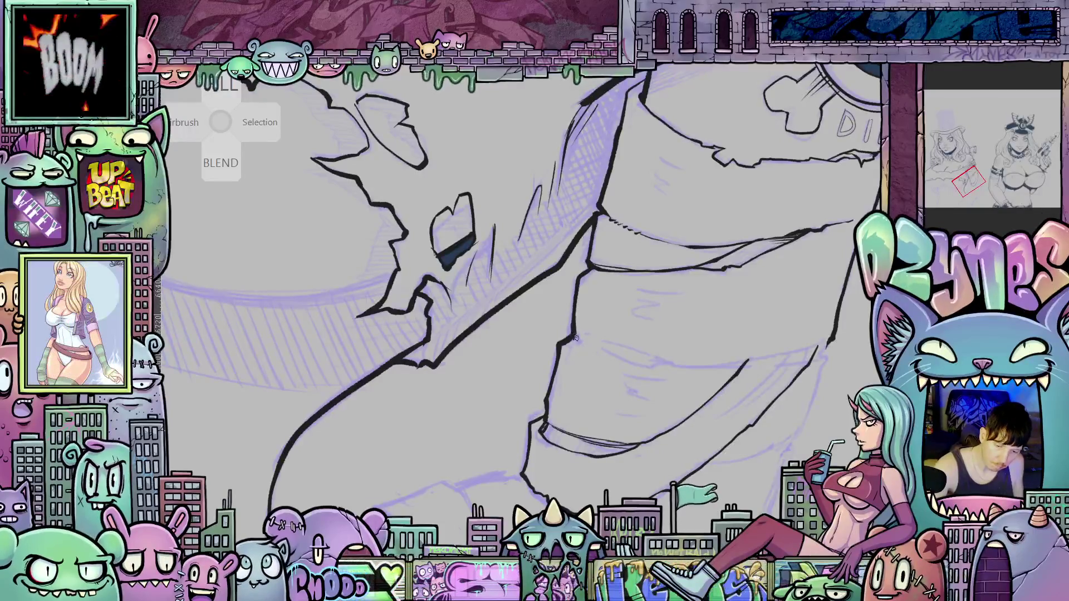
{"action": "mouse_move", "coordinate": [722, 413]}
{"action": "left_mouse_down"}
{"action": "mouse_move", "coordinate": [762, 351]}
{"action": "mouse_move", "coordinate": [773, 366]}
{"action": "mouse_move", "coordinate": [714, 401]}
{"action": "mouse_move", "coordinate": [635, 349]}
{"action": "left_mouse_up"}
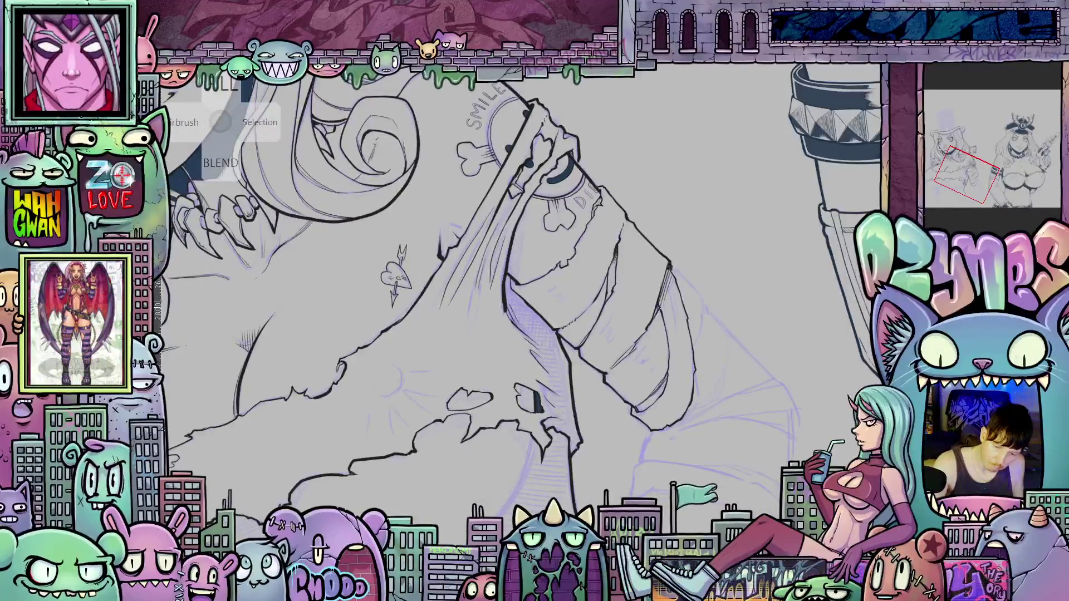
Navigate around the pentagram-tattooed, bandaged leg, zooming in and rotating it upright.
{"action": "left_click_drag", "start_coordinate": [771, 326], "coordinate": [665, 416]}
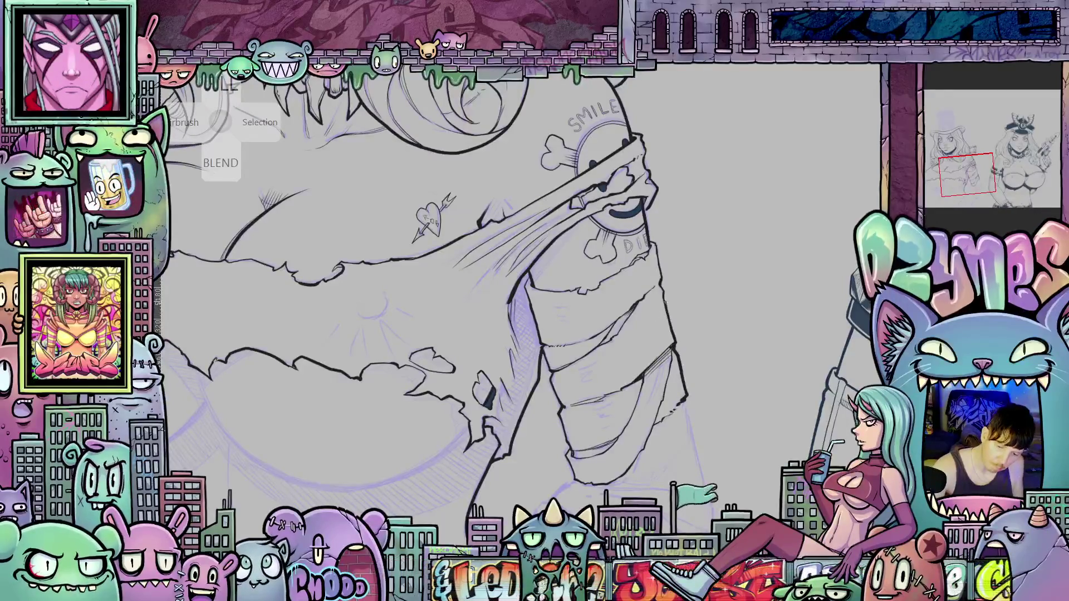
{"action": "mouse_move", "coordinate": [783, 352]}
{"action": "left_mouse_down"}
{"action": "mouse_move", "coordinate": [729, 410]}
{"action": "mouse_move", "coordinate": [730, 381]}
{"action": "mouse_move", "coordinate": [732, 406]}
{"action": "left_mouse_up"}
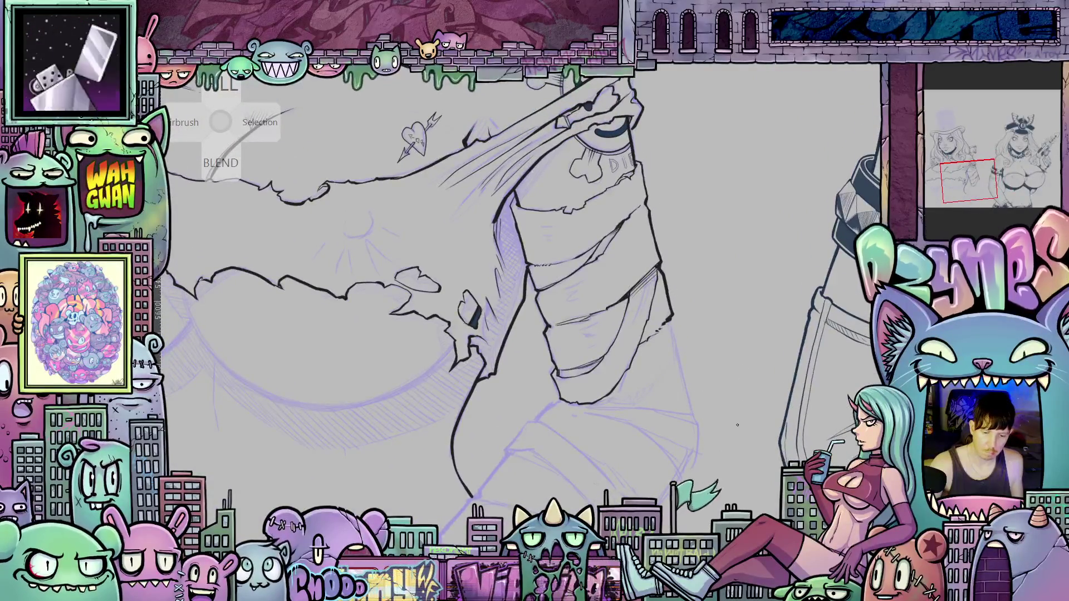
{"action": "left_click_drag", "start_coordinate": [752, 427], "coordinate": [569, 344]}
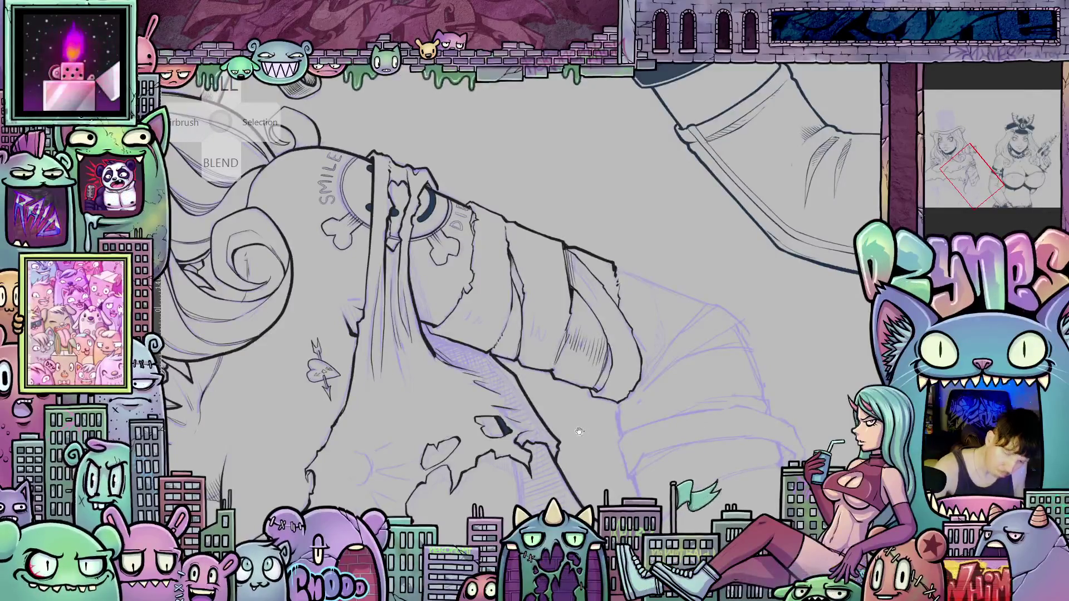
{"action": "left_click_drag", "start_coordinate": [591, 363], "coordinate": [549, 381]}
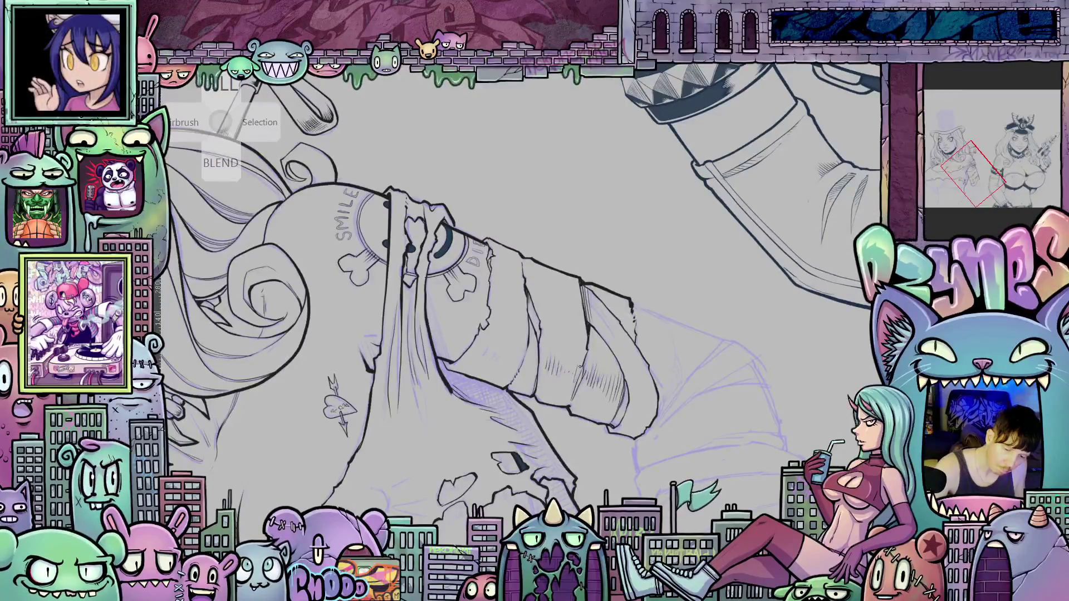
{"action": "left_click_drag", "start_coordinate": [579, 367], "coordinate": [548, 379]}
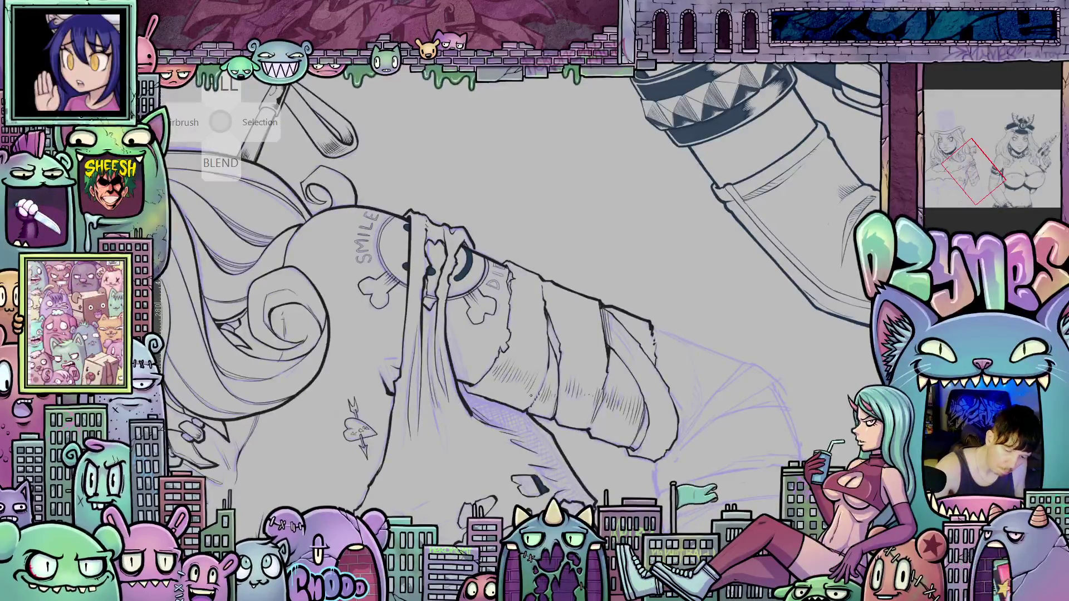
{"action": "mouse_move", "coordinate": [685, 348]}
{"action": "left_mouse_down"}
{"action": "mouse_move", "coordinate": [616, 412]}
{"action": "mouse_move", "coordinate": [635, 369]}
{"action": "mouse_move", "coordinate": [624, 361]}
{"action": "mouse_move", "coordinate": [645, 380]}
{"action": "left_mouse_up"}
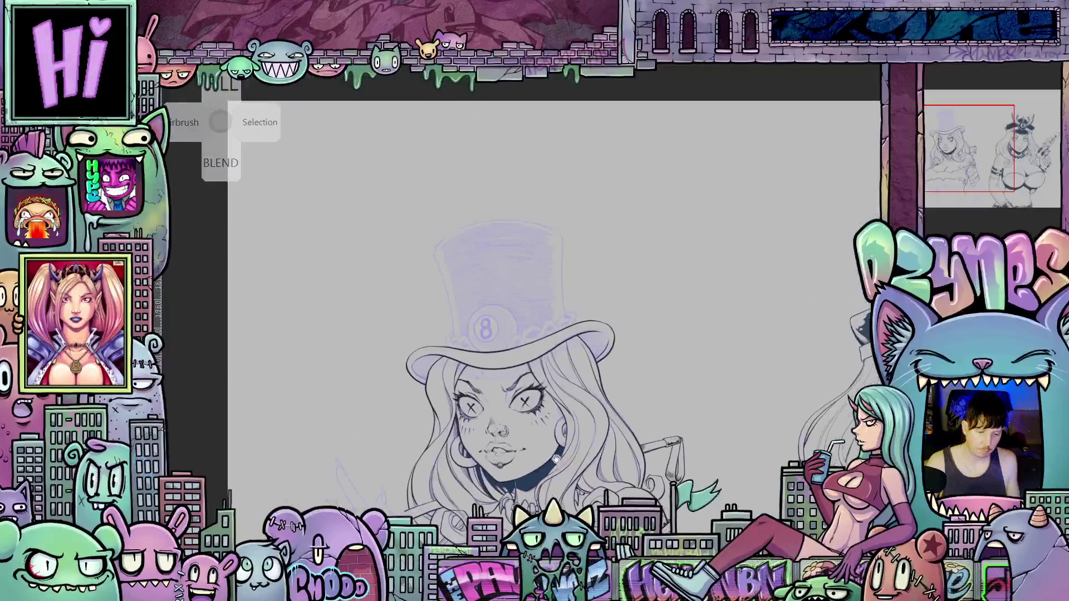
{"action": "scroll", "coordinate": [551, 312], "scroll_direction": "up", "scroll_amount": 5}
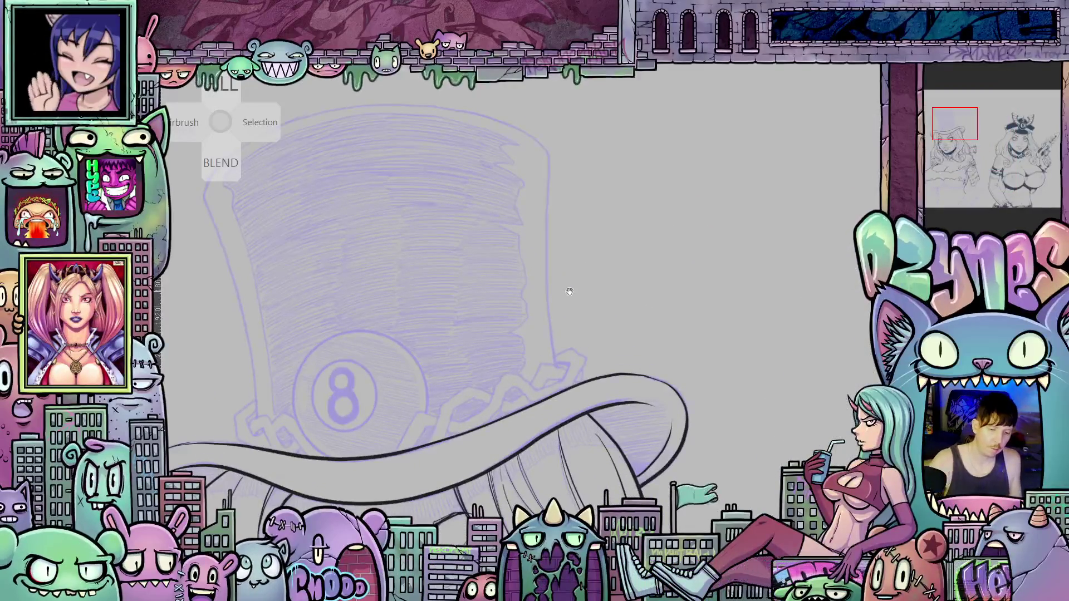
Ink the left and another edge of the top hat's crown, then reframe on the whole hat.
{"action": "left_click_drag", "start_coordinate": [570, 291], "coordinate": [597, 322]}
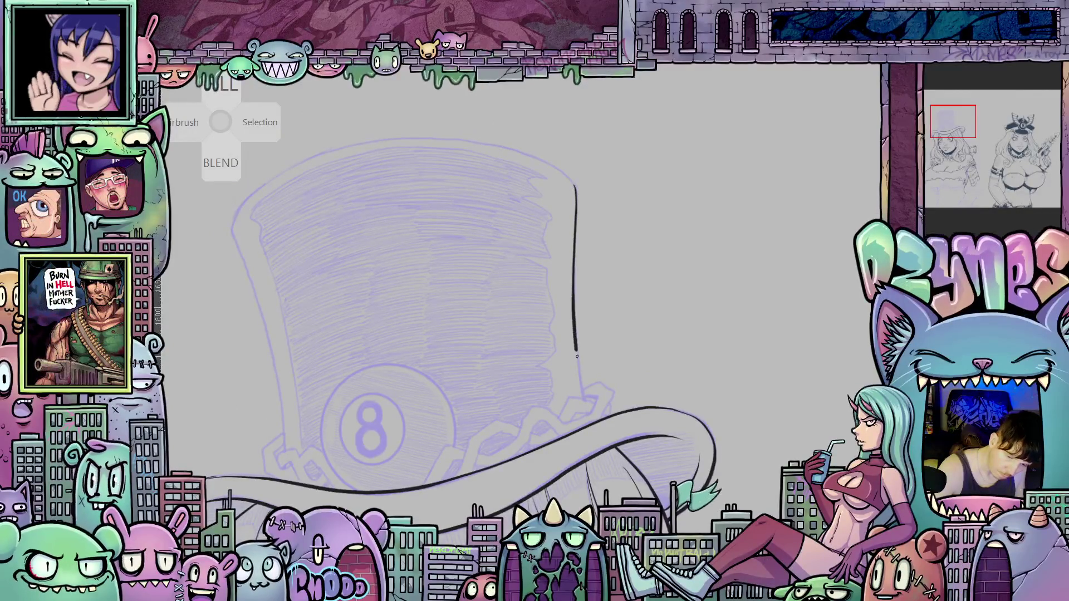
{"action": "left_click_drag", "start_coordinate": [590, 405], "coordinate": [752, 413]}
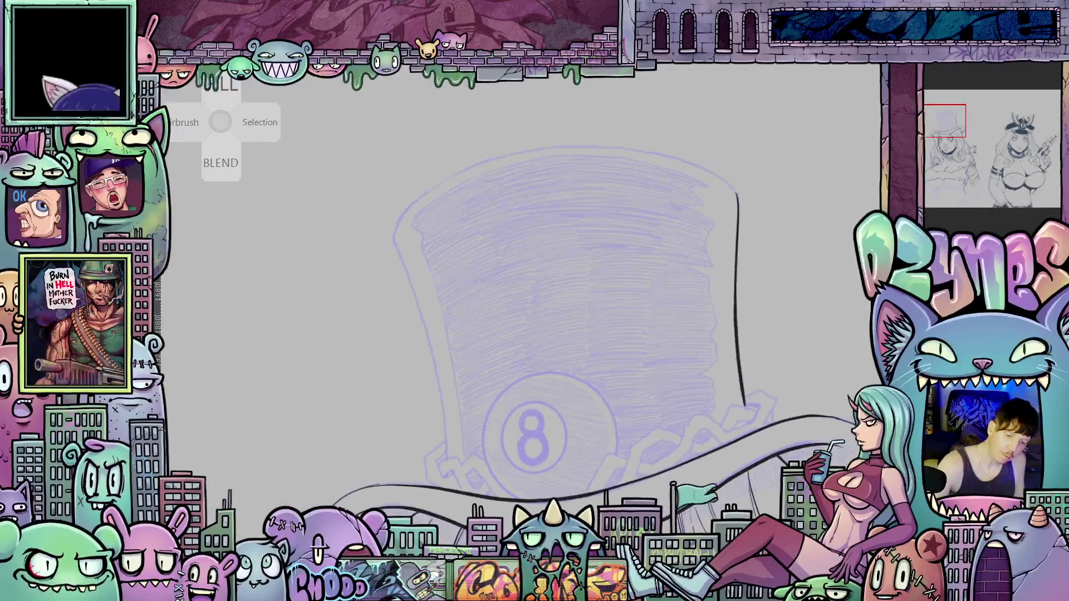
{"action": "left_click_drag", "start_coordinate": [394, 236], "coordinate": [407, 274]}
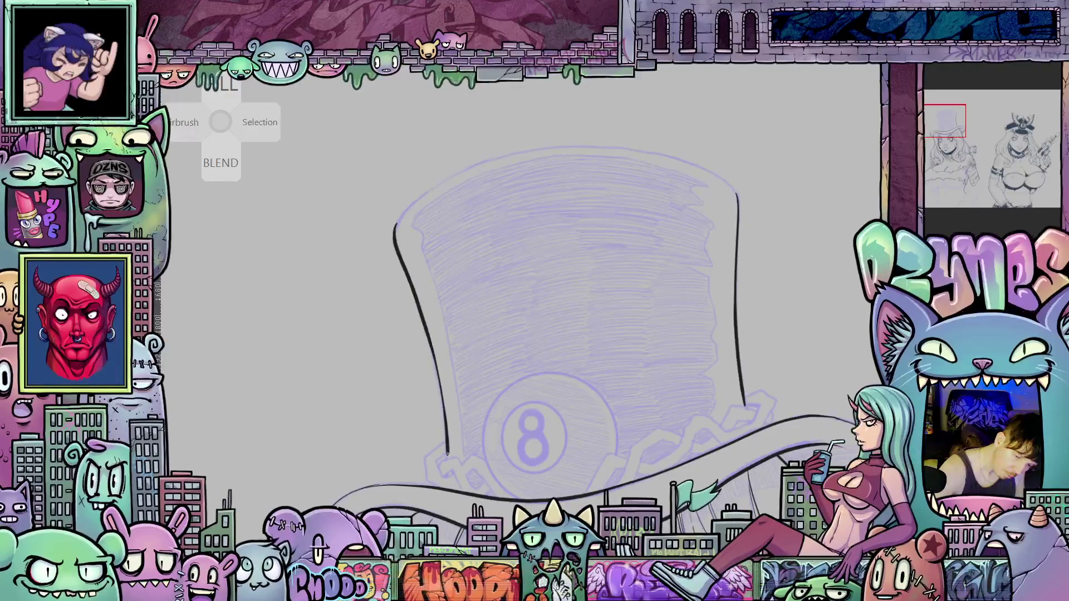
{"action": "left_click_drag", "start_coordinate": [657, 401], "coordinate": [711, 349]}
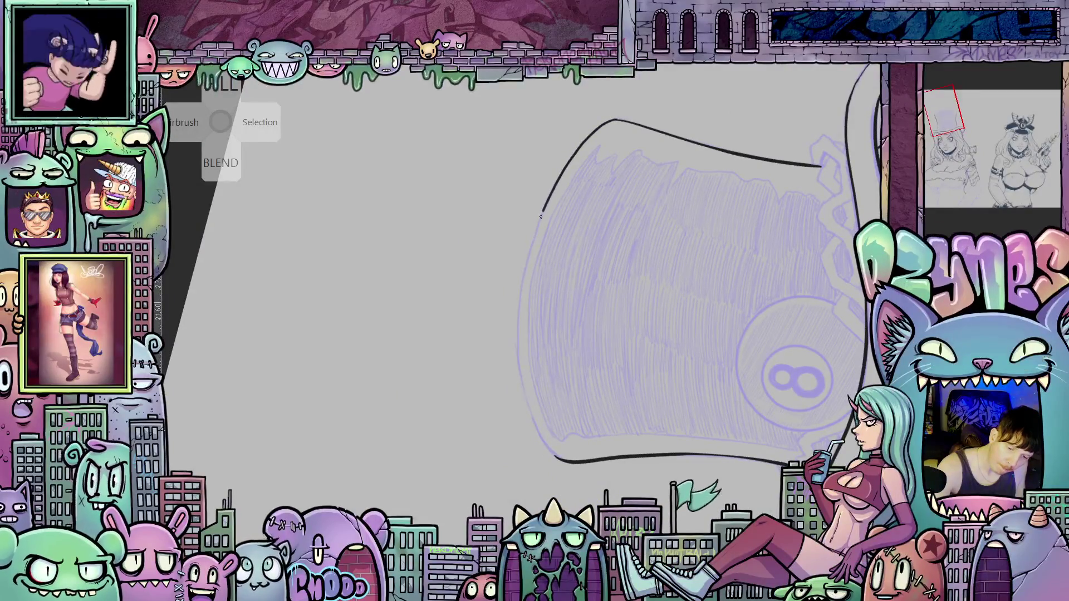
{"action": "mouse_move", "coordinate": [530, 254]}
{"action": "left_mouse_down"}
{"action": "mouse_move", "coordinate": [518, 346]}
{"action": "mouse_move", "coordinate": [526, 393]}
{"action": "left_mouse_up"}
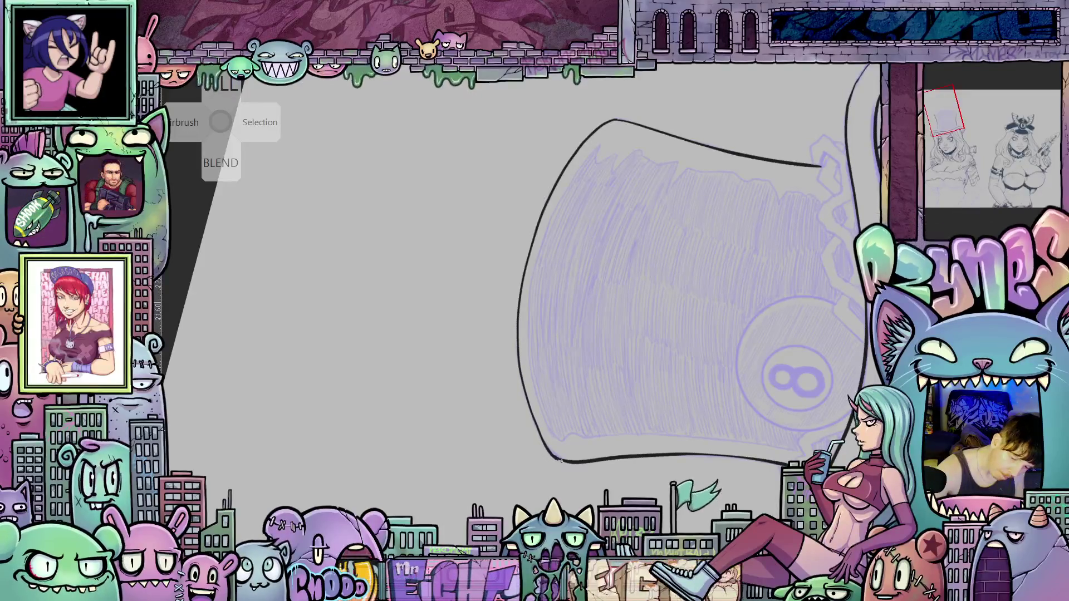
{"action": "left_click_drag", "start_coordinate": [748, 366], "coordinate": [416, 387]}
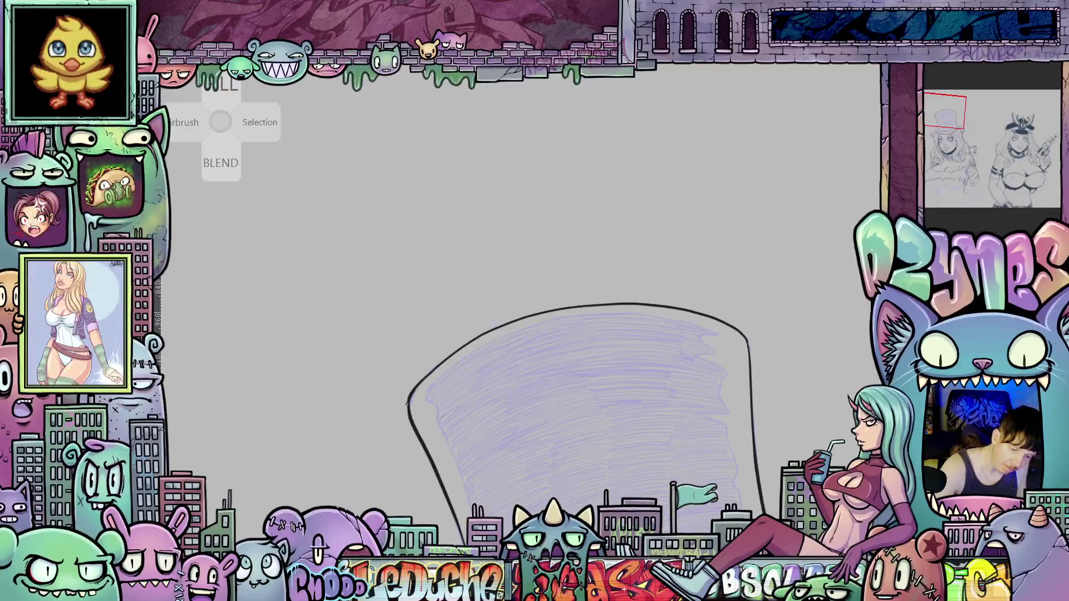
{"action": "left_click_drag", "start_coordinate": [774, 564], "coordinate": [723, 219]}
{"action": "mouse_move", "coordinate": [756, 381]}
{"action": "left_mouse_down"}
{"action": "mouse_move", "coordinate": [718, 373]}
{"action": "mouse_move", "coordinate": [760, 392]}
{"action": "left_mouse_up"}
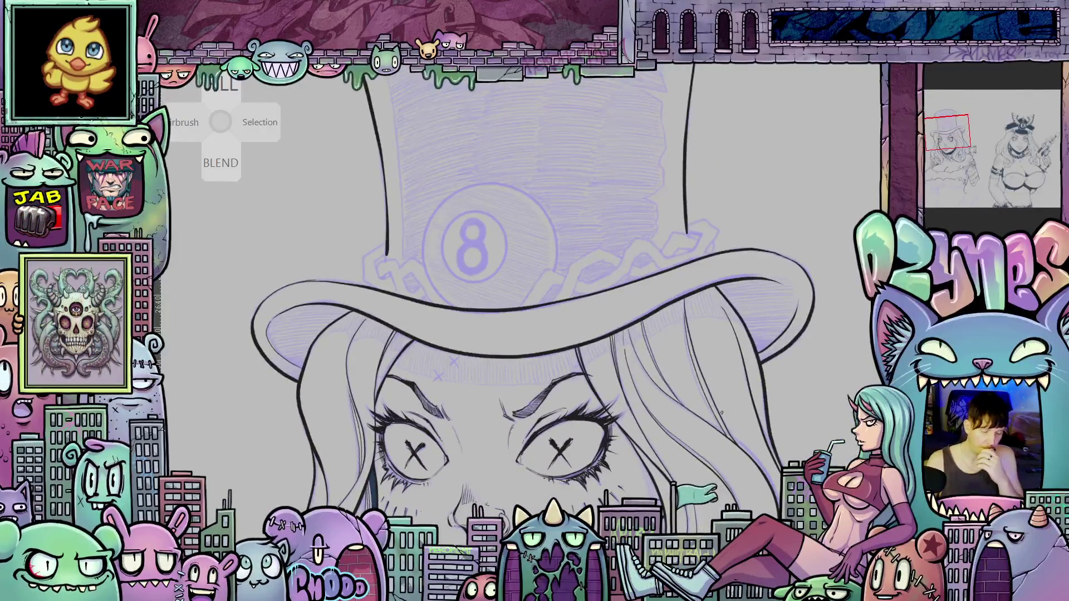
{"action": "scroll", "coordinate": [760, 391], "scroll_direction": "down", "scroll_amount": 5}
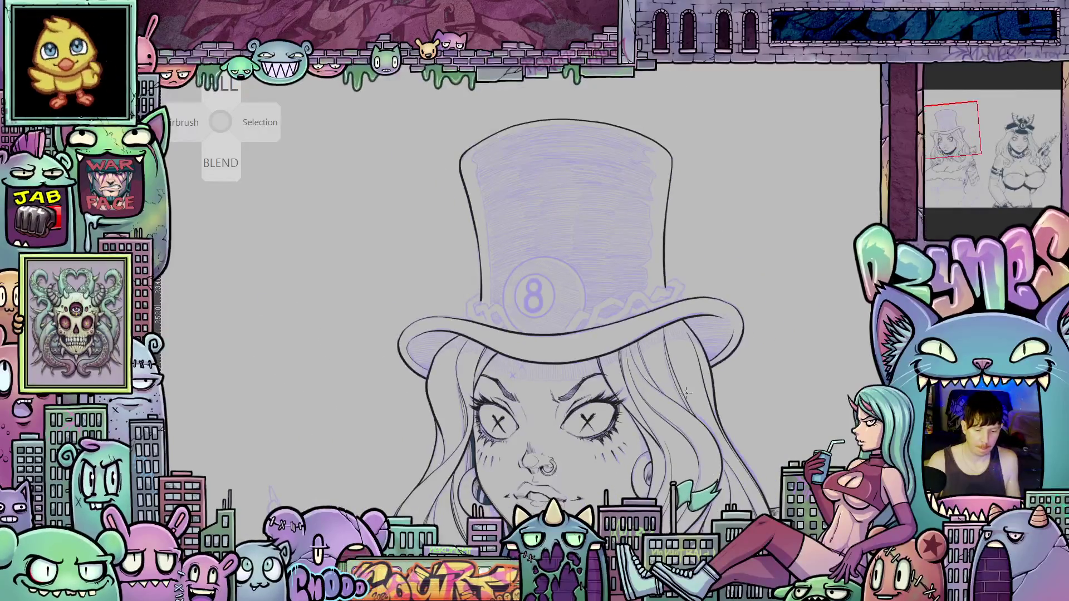
{"action": "scroll", "coordinate": [680, 431], "scroll_direction": "down", "scroll_amount": 4}
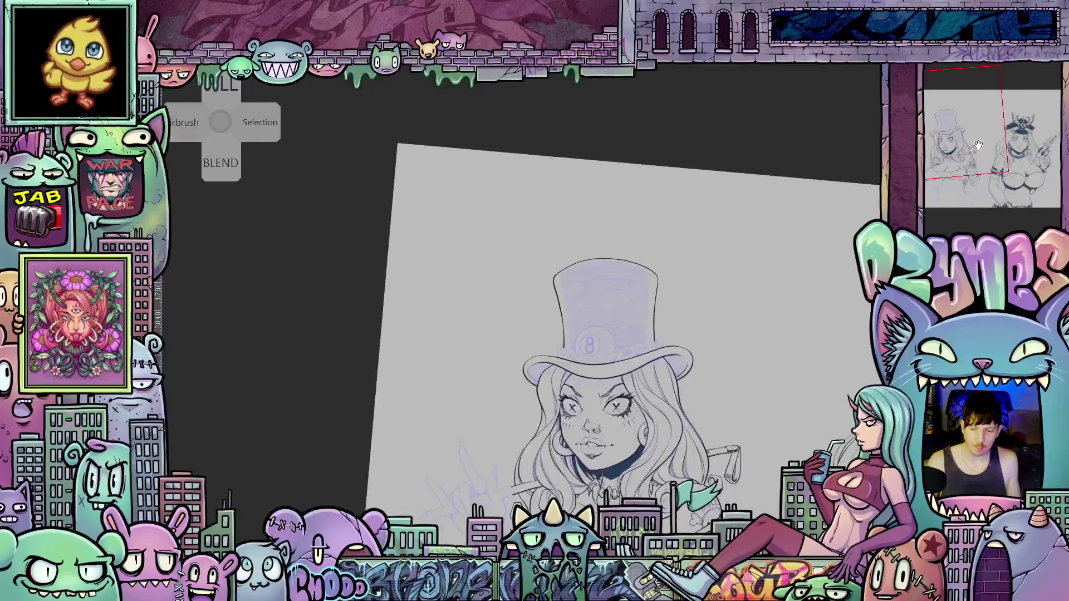
{"action": "left_click", "coordinate": [1028, 129]}
{"action": "scroll", "coordinate": [531, 313], "scroll_direction": "up", "scroll_amount": 5}
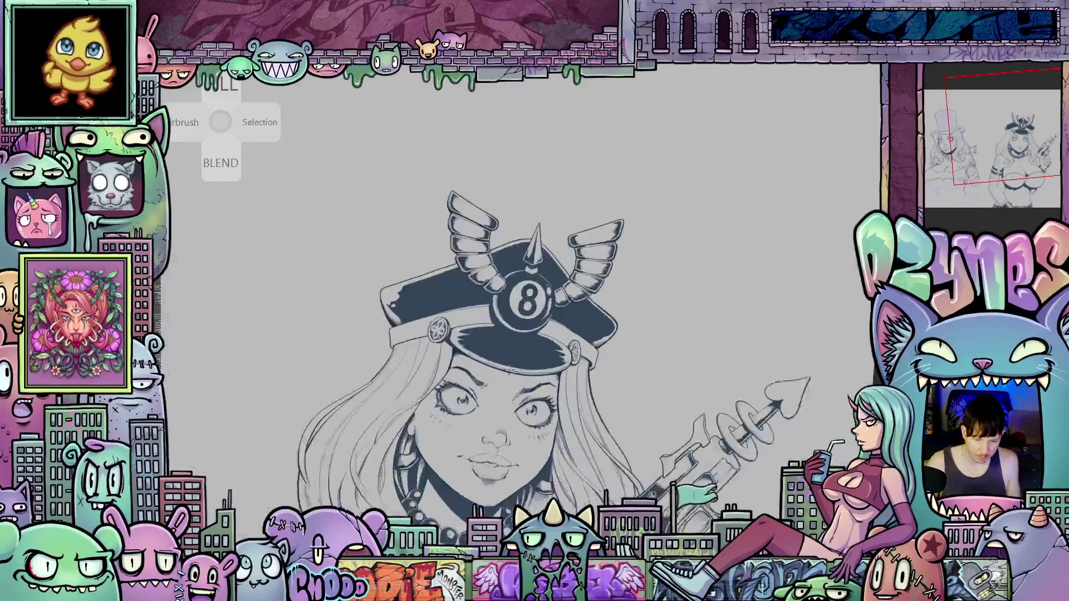
{"action": "scroll", "coordinate": [531, 314], "scroll_direction": "up", "scroll_amount": 6}
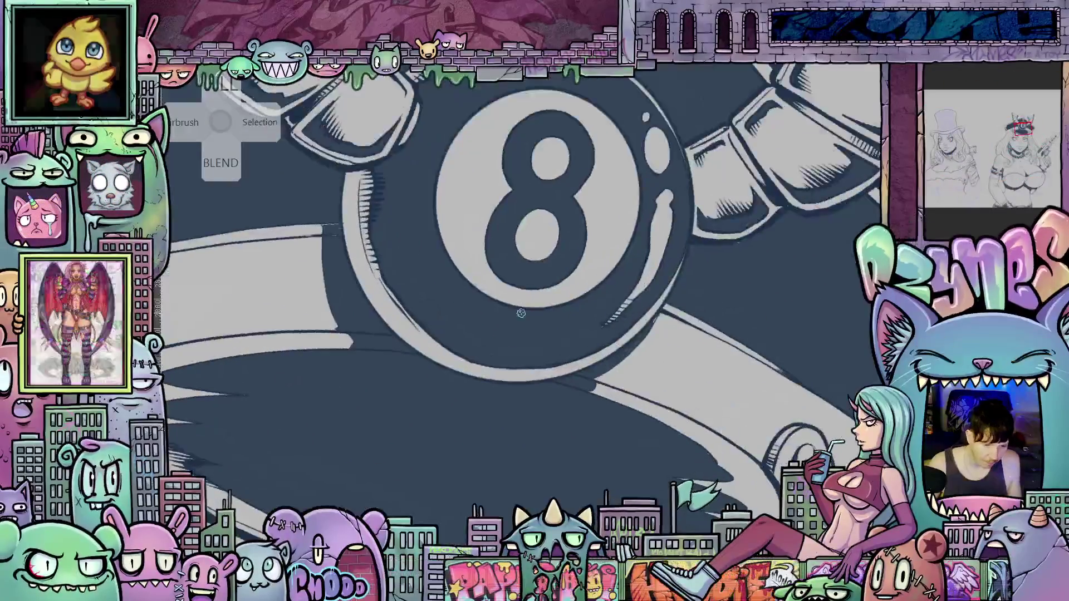
{"action": "scroll", "coordinate": [521, 313], "scroll_direction": "down", "scroll_amount": 3}
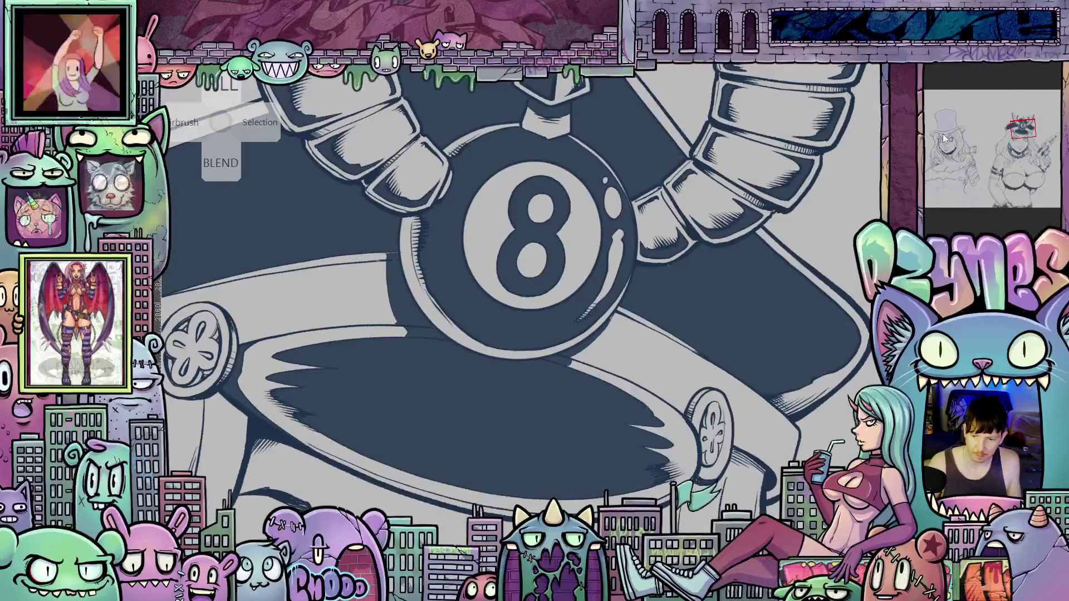
{"action": "left_click", "coordinate": [941, 129]}
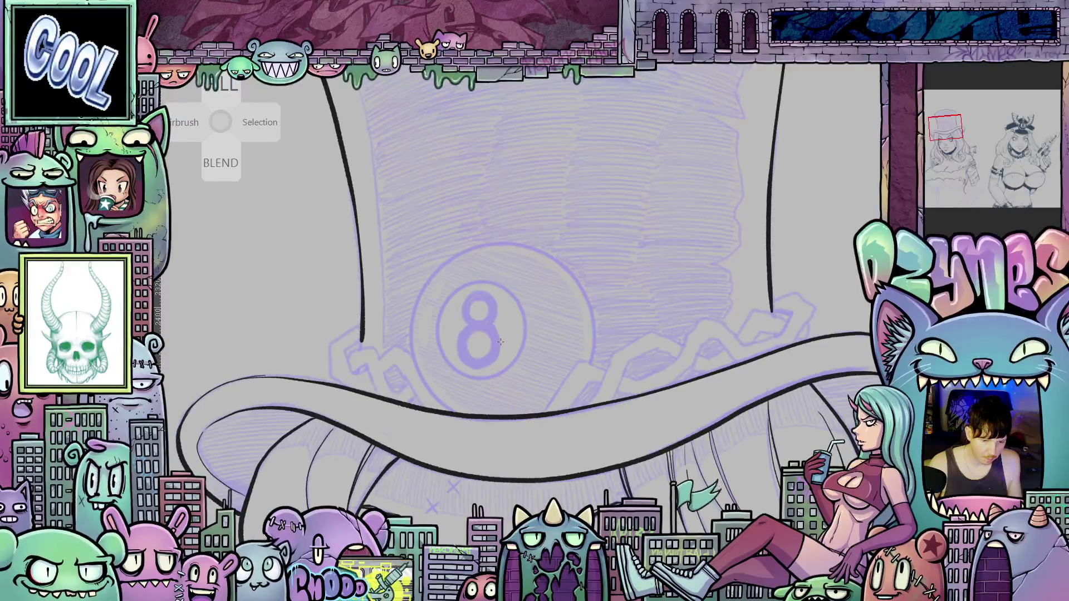
Draw a black ellipse circle around the hat's 8-ball and nudge it slightly left.
{"action": "left_click_drag", "start_coordinate": [500, 341], "coordinate": [600, 252]}
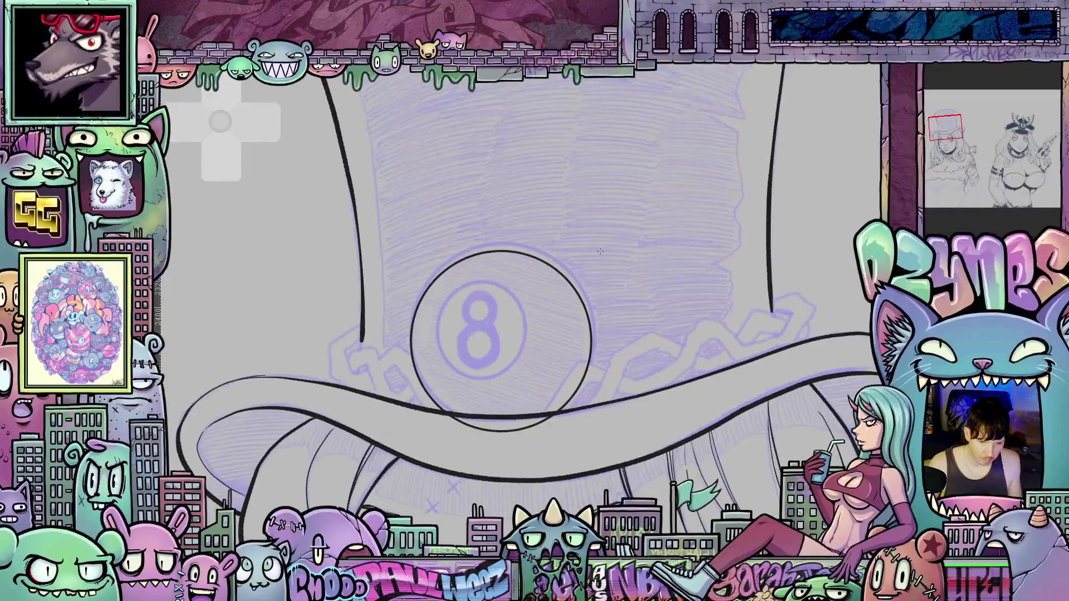
{"action": "left_click_drag", "start_coordinate": [600, 252], "coordinate": [603, 251]}
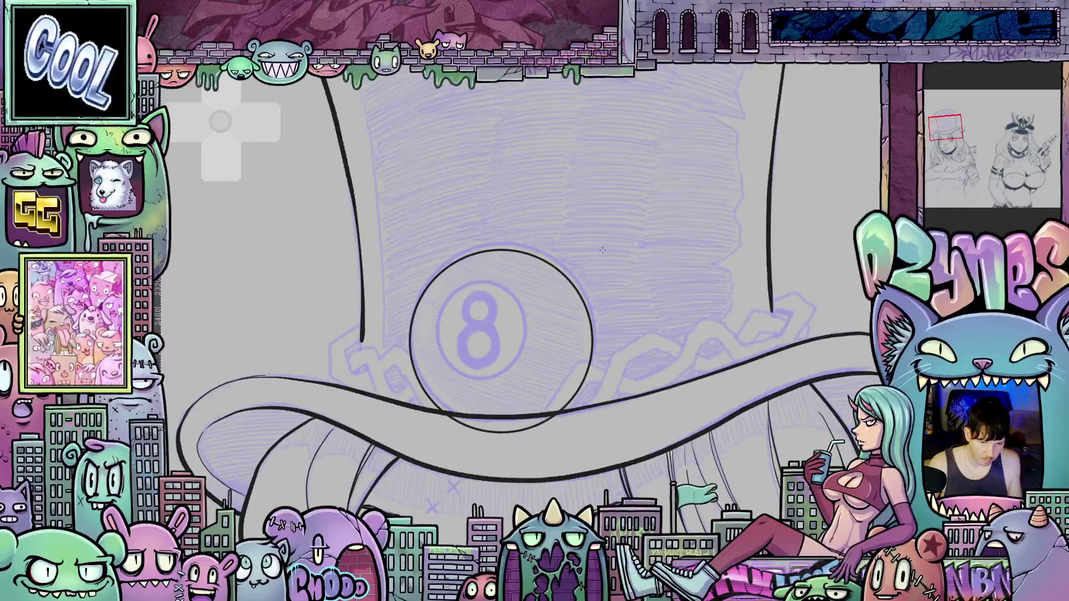
{"action": "left_click", "coordinate": [571, 283]}
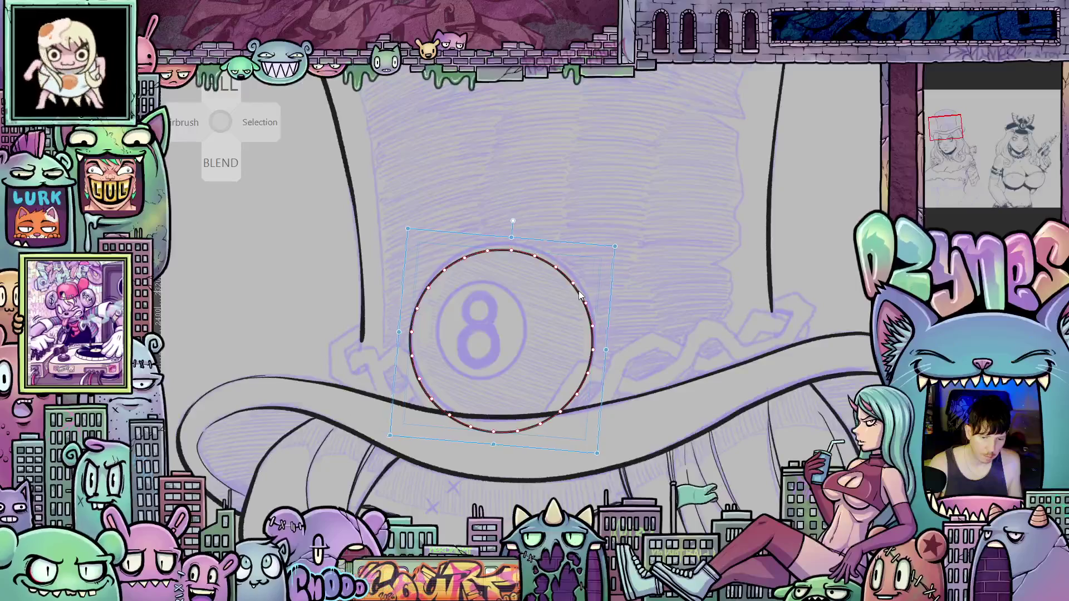
{"action": "key", "text": "ctrl+t"}
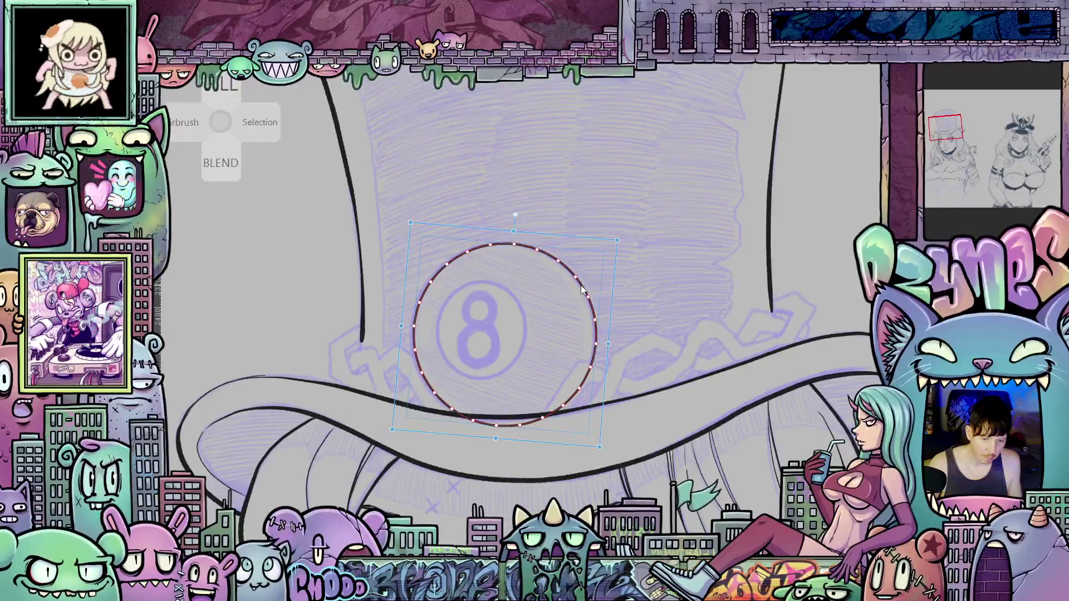
{"action": "left_click_drag", "start_coordinate": [581, 286], "coordinate": [579, 287]}
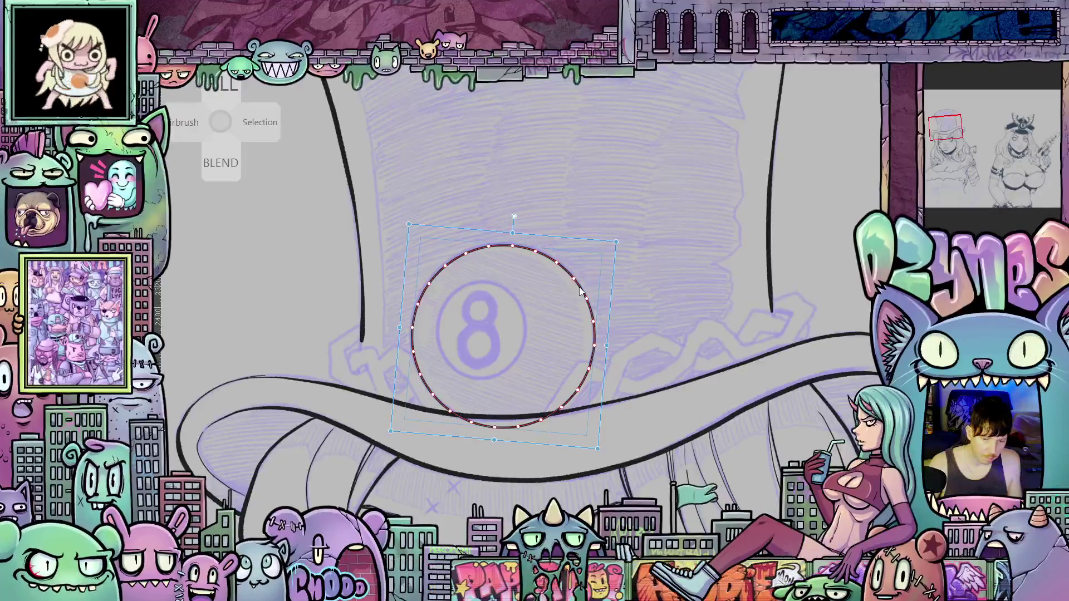
{"action": "key", "text": "Return"}
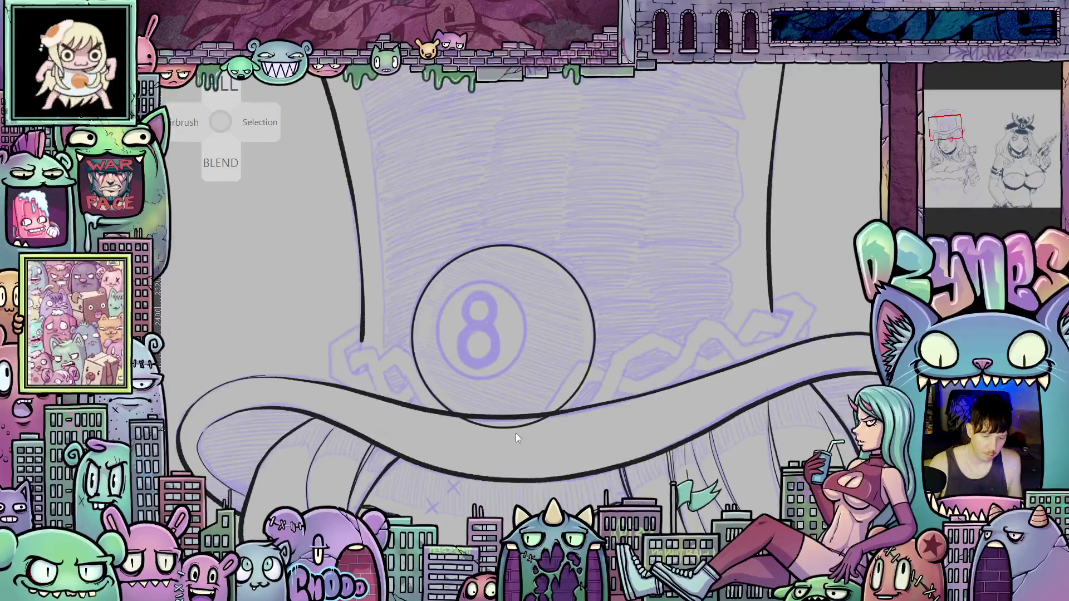
Erase the circle's arc that falls below the hat brim.
{"action": "left_click_drag", "start_coordinate": [514, 427], "coordinate": [463, 419]}
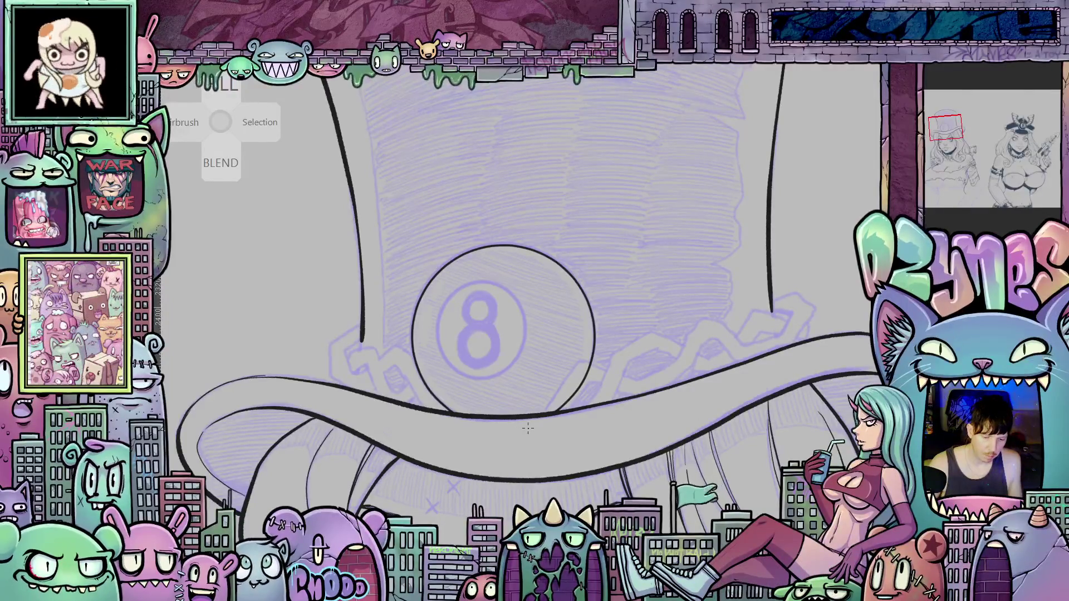
{"action": "scroll", "coordinate": [548, 371], "scroll_direction": "down", "scroll_amount": 5}
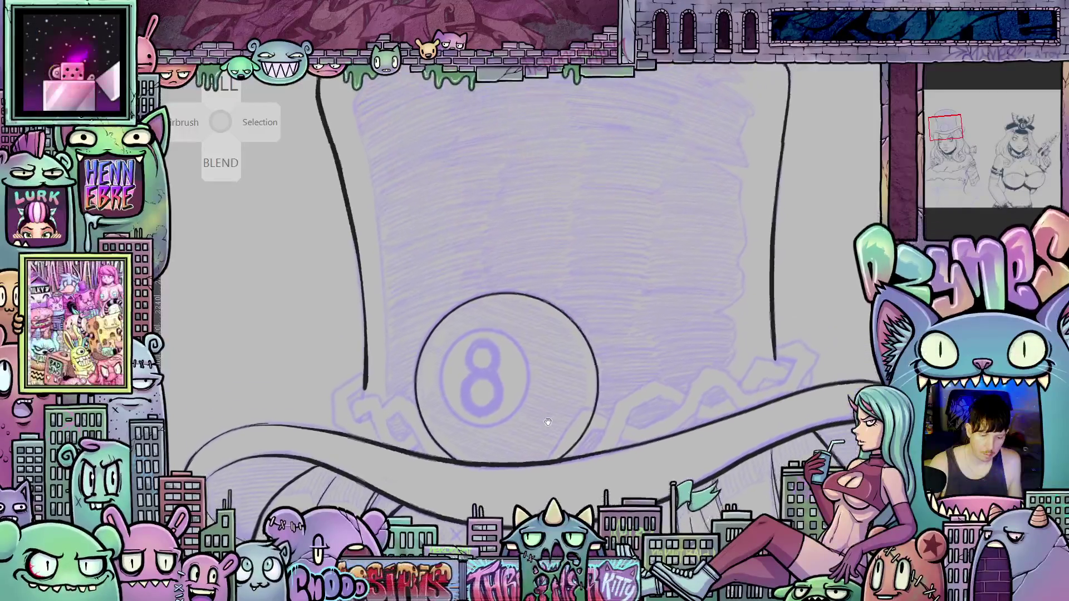
{"action": "scroll", "coordinate": [583, 399], "scroll_direction": "down", "scroll_amount": 1}
{"action": "left_click_drag", "start_coordinate": [583, 399], "coordinate": [629, 365]}
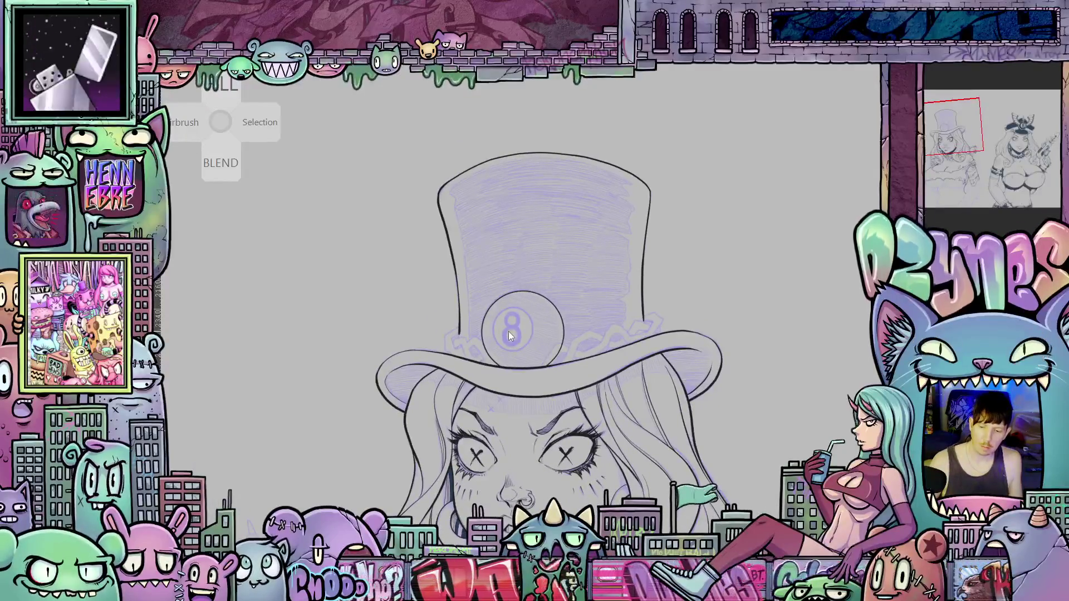
{"action": "scroll", "coordinate": [508, 333], "scroll_direction": "up", "scroll_amount": 2}
{"action": "scroll", "coordinate": [512, 329], "scroll_direction": "down", "scroll_amount": 3}
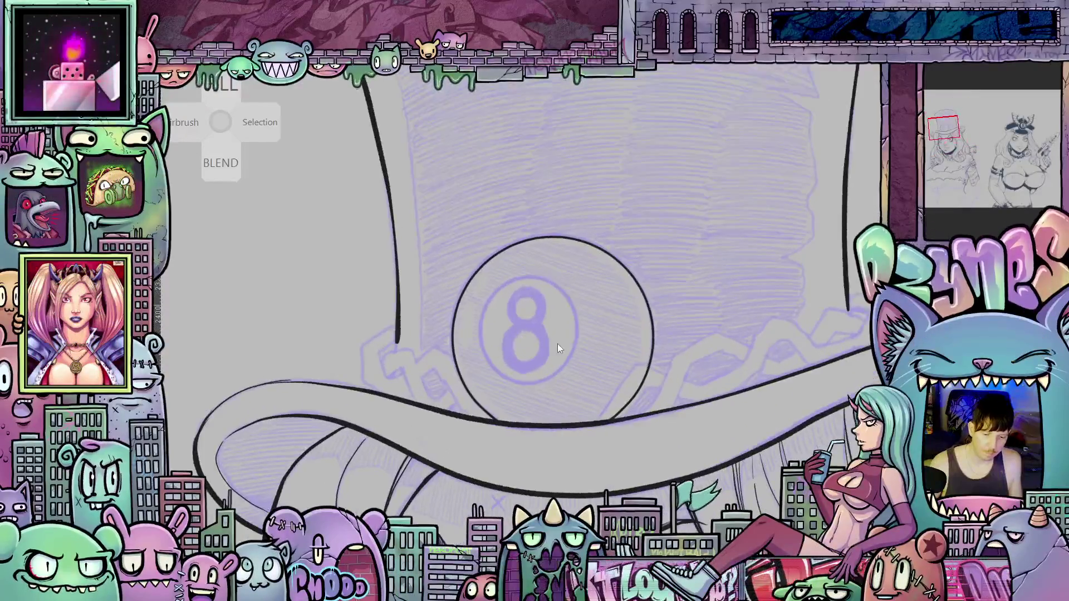
{"action": "mouse_move", "coordinate": [752, 311]}
{"action": "left_mouse_down"}
{"action": "mouse_move", "coordinate": [401, 298]}
{"action": "mouse_move", "coordinate": [747, 291]}
{"action": "left_mouse_up"}
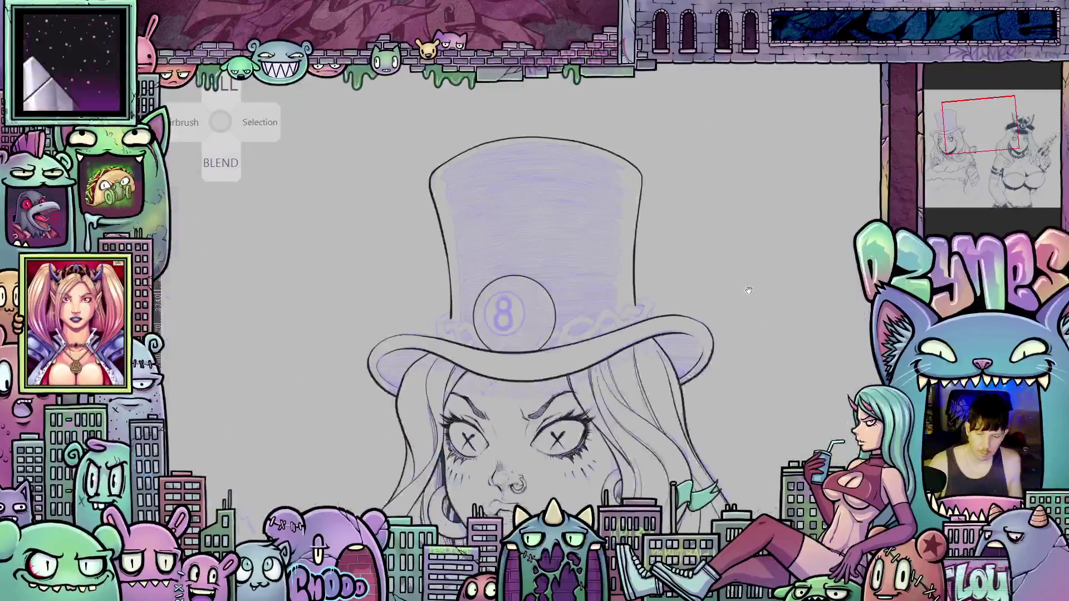
{"action": "left_click", "coordinate": [1024, 125]}
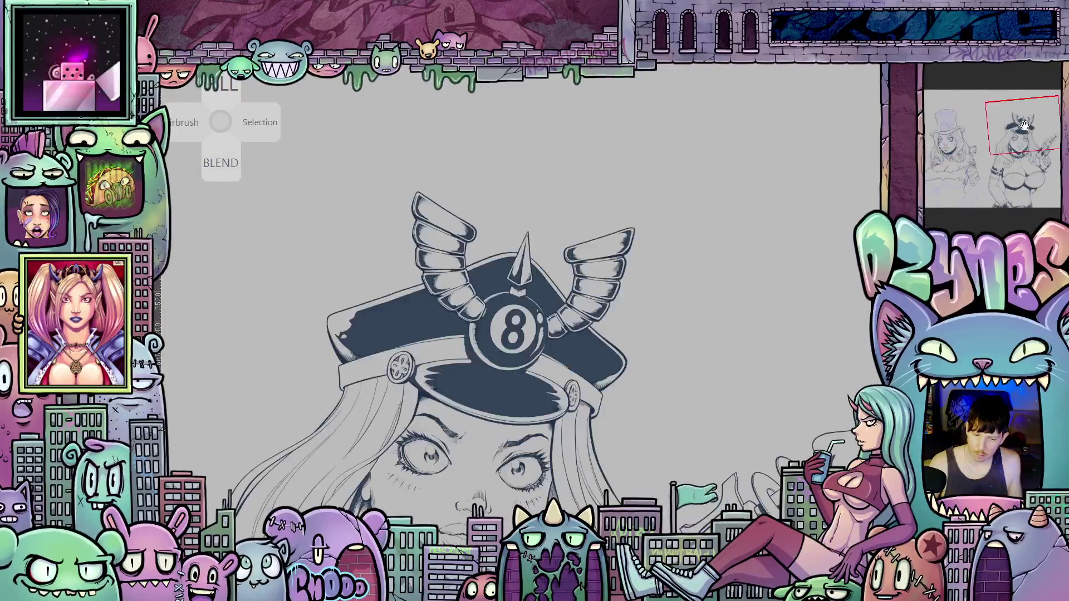
{"action": "scroll", "coordinate": [514, 342], "scroll_direction": "up", "scroll_amount": 5}
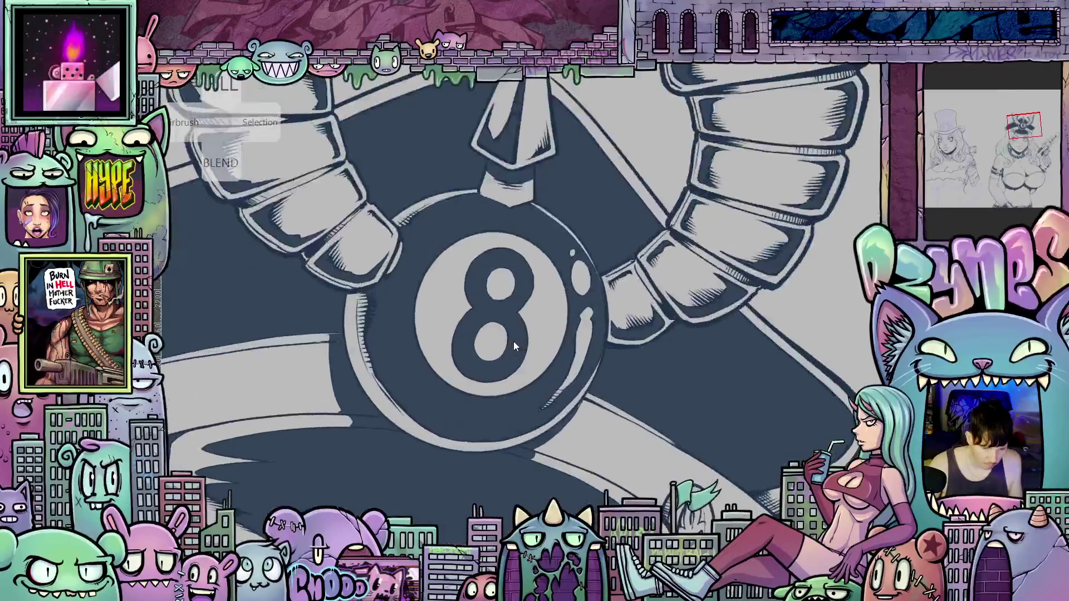
{"action": "scroll", "coordinate": [514, 342], "scroll_direction": "down", "scroll_amount": 2}
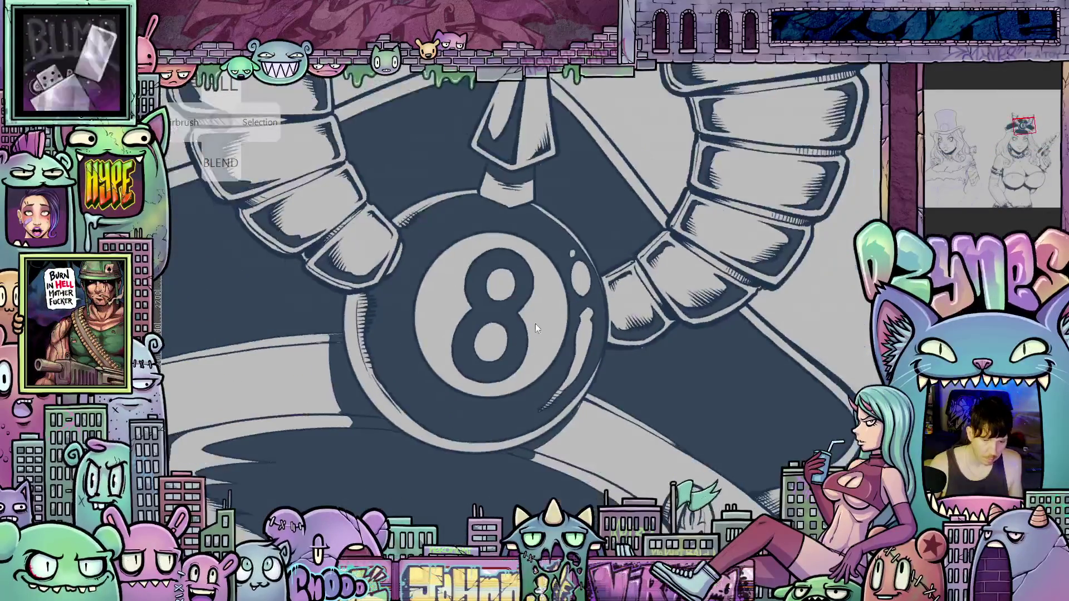
{"action": "left_click", "coordinate": [944, 127]}
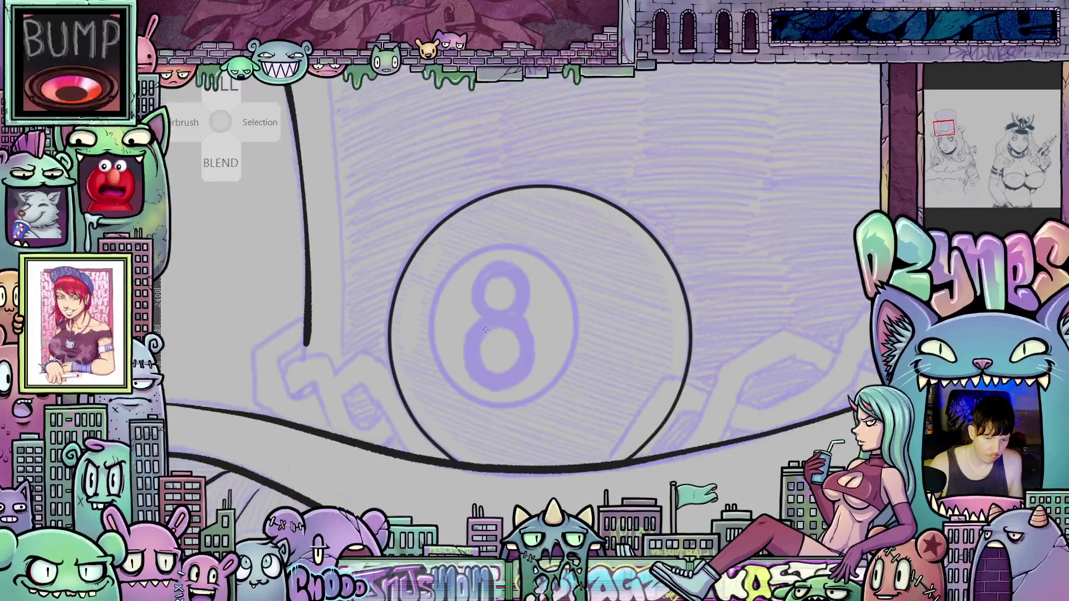
Draw an inner black circle around the 8 and shift it slightly right and up to centre it.
{"action": "left_click_drag", "start_coordinate": [496, 329], "coordinate": [567, 250]}
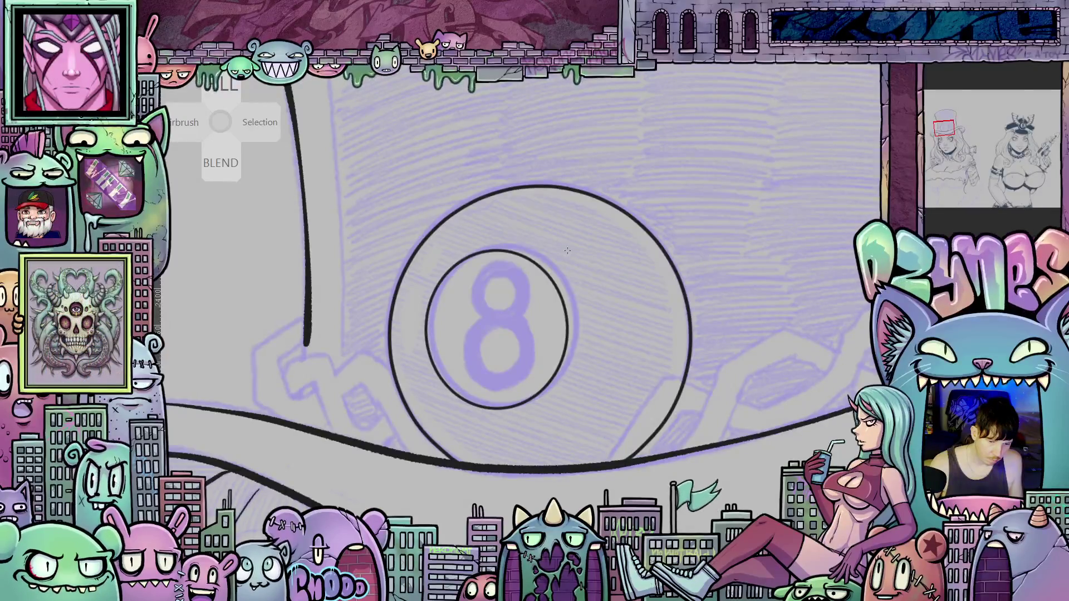
{"action": "left_click_drag", "start_coordinate": [568, 251], "coordinate": [581, 254]}
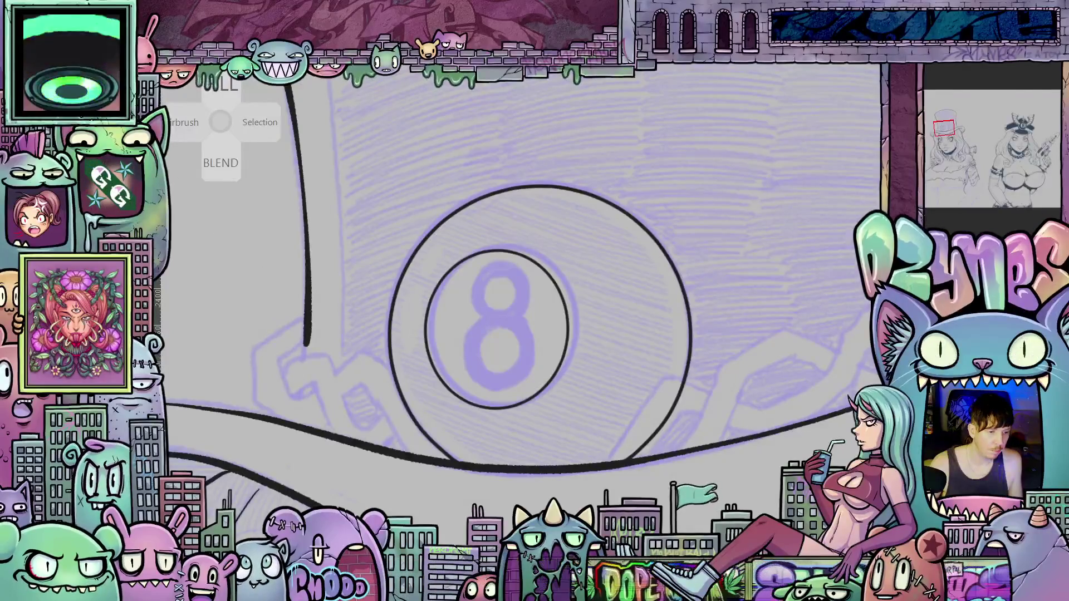
{"action": "left_click", "coordinate": [564, 356]}
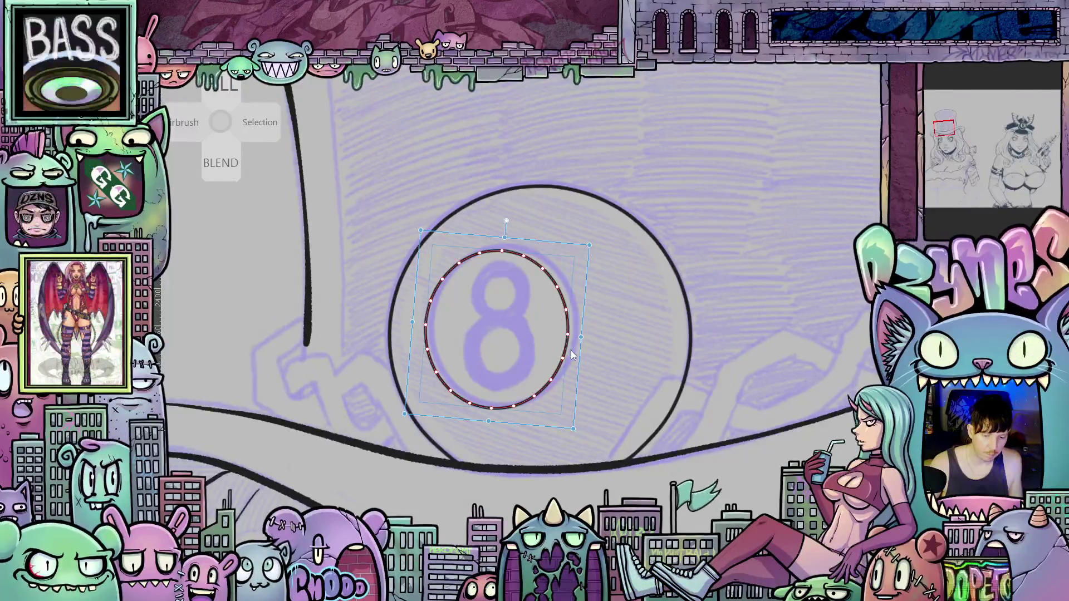
{"action": "left_click_drag", "start_coordinate": [584, 359], "coordinate": [589, 357]}
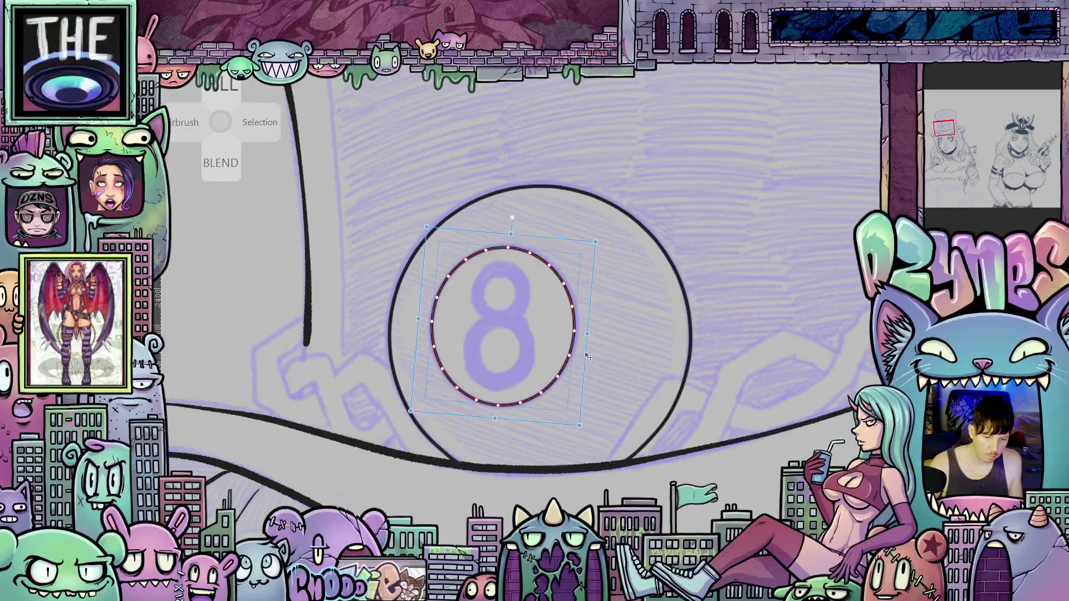
{"action": "left_click", "coordinate": [607, 370]}
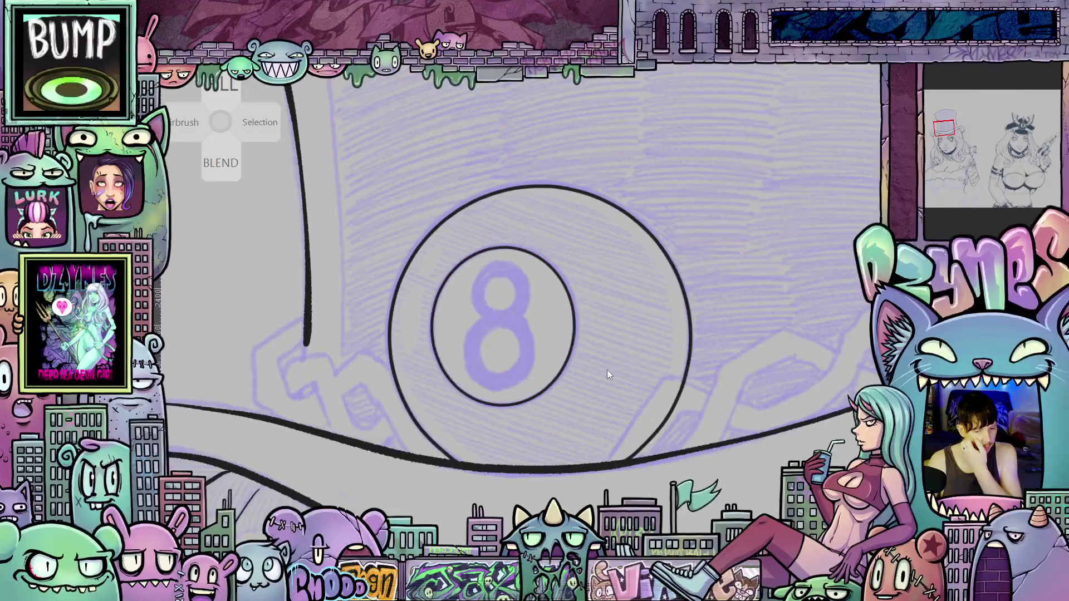
{"action": "scroll", "coordinate": [607, 369], "scroll_direction": "down", "scroll_amount": 5}
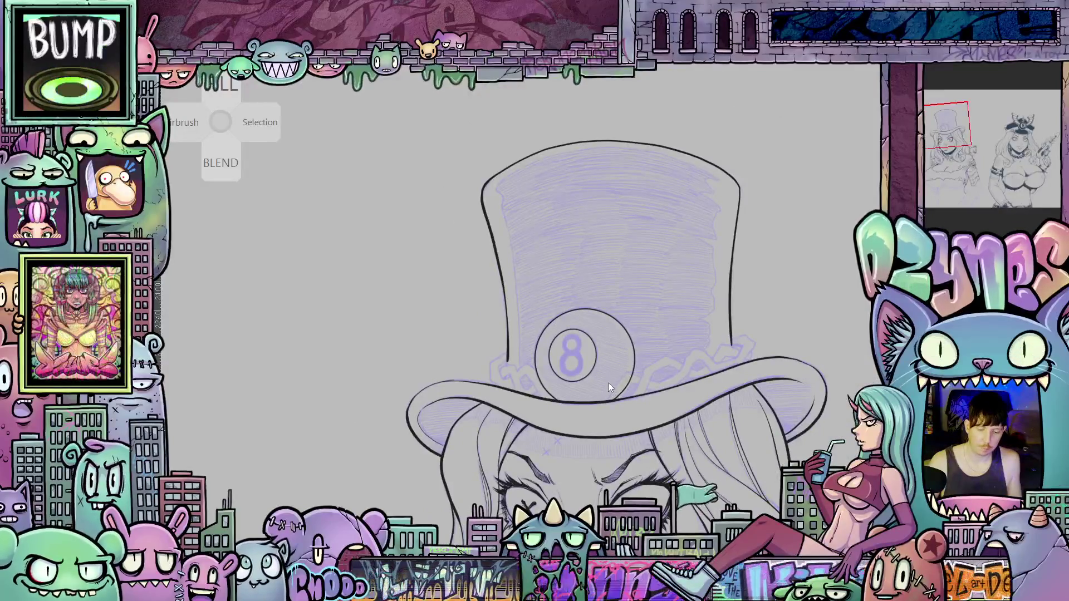
Check the winged-cap reference figure, then return to the top-hat's 8-ball badge.
{"action": "left_click", "coordinate": [1025, 128]}
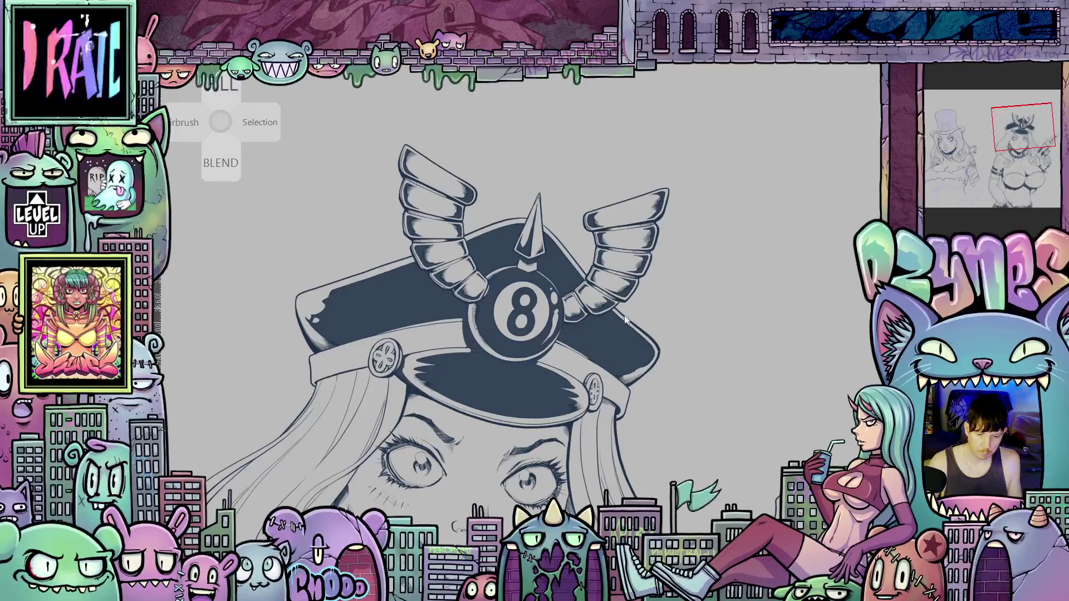
{"action": "scroll", "coordinate": [535, 307], "scroll_direction": "up", "scroll_amount": 5}
{"action": "scroll", "coordinate": [520, 316], "scroll_direction": "down", "scroll_amount": 4}
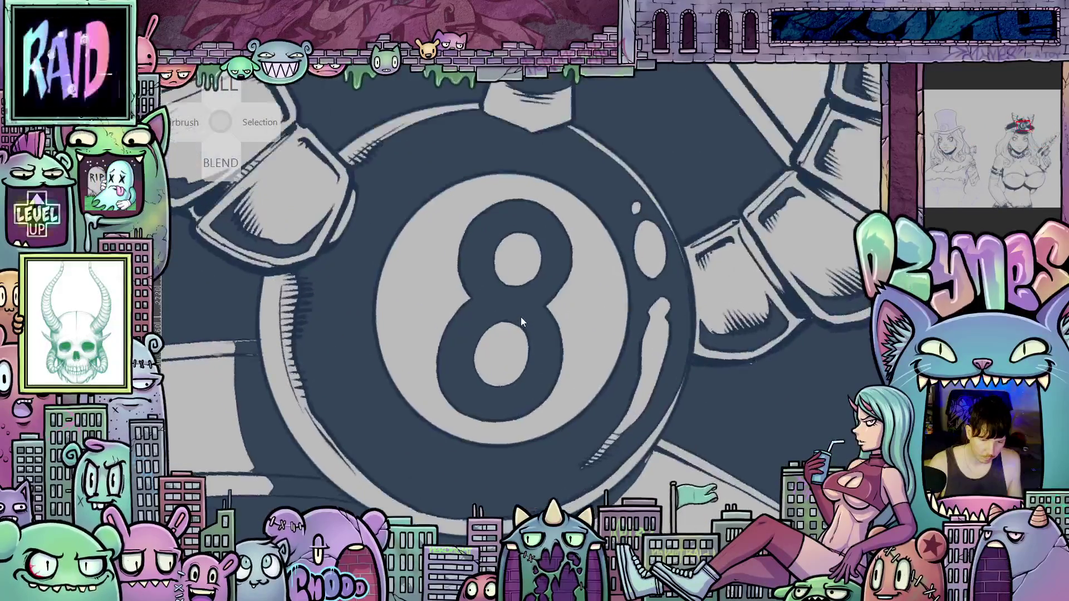
{"action": "left_click", "coordinate": [948, 126]}
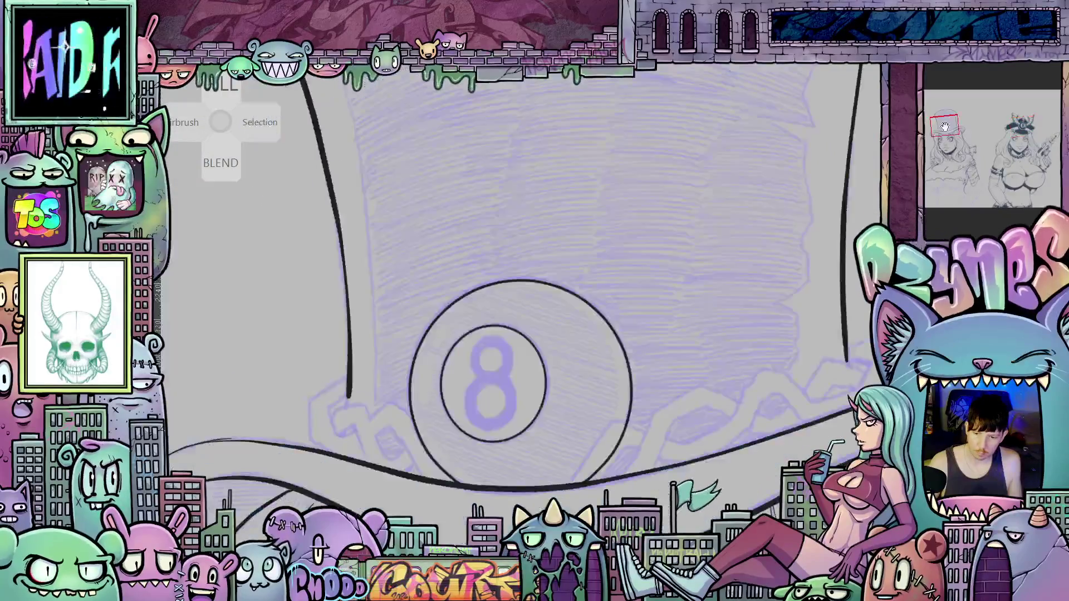
{"action": "scroll", "coordinate": [479, 392], "scroll_direction": "up", "scroll_amount": 4}
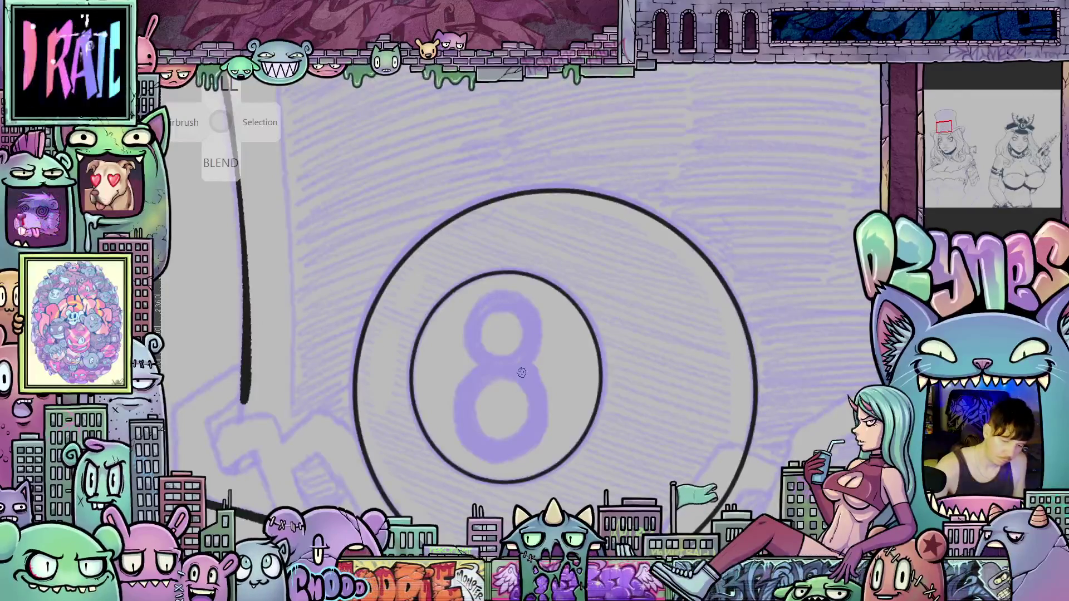
{"action": "mouse_move", "coordinate": [500, 407]}
{"action": "left_mouse_down"}
{"action": "mouse_move", "coordinate": [532, 366]}
{"action": "mouse_move", "coordinate": [518, 396]}
{"action": "mouse_move", "coordinate": [534, 407]}
{"action": "mouse_move", "coordinate": [562, 395]}
{"action": "mouse_move", "coordinate": [560, 359]}
{"action": "mouse_move", "coordinate": [539, 350]}
{"action": "mouse_move", "coordinate": [513, 373]}
{"action": "left_mouse_up"}
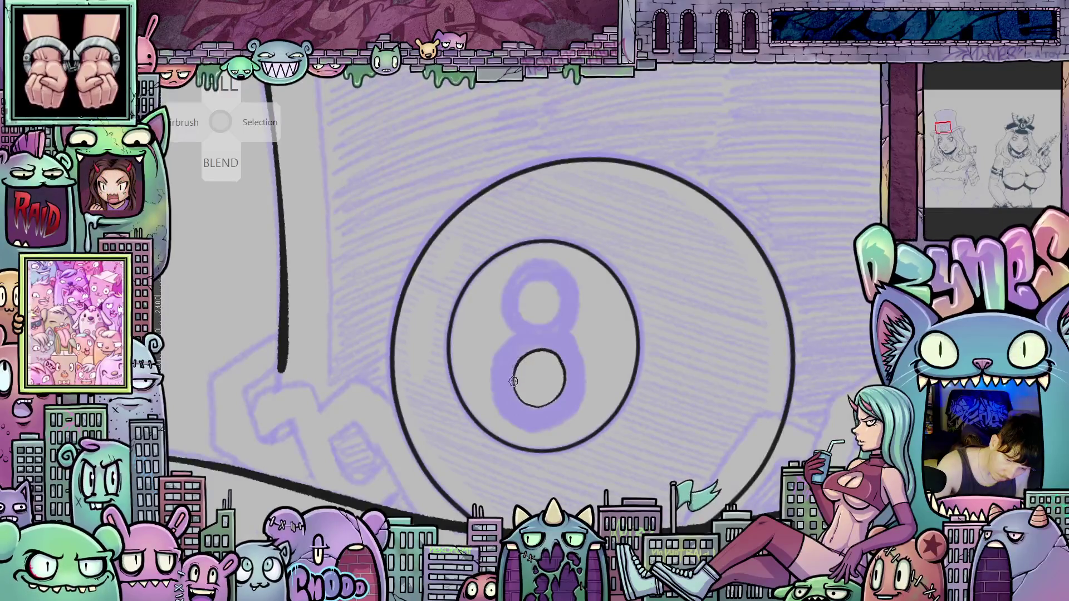
Ink the hole inside the 8's upper loop and the top of that loop.
{"action": "left_click_drag", "start_coordinate": [515, 333], "coordinate": [504, 316]}
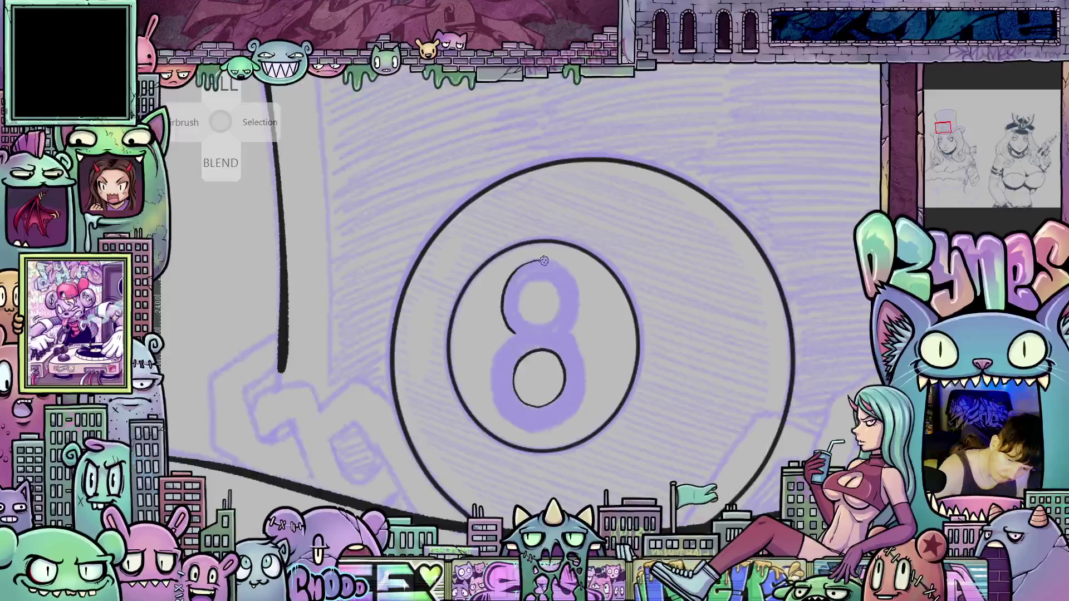
{"action": "left_click_drag", "start_coordinate": [559, 266], "coordinate": [573, 278]}
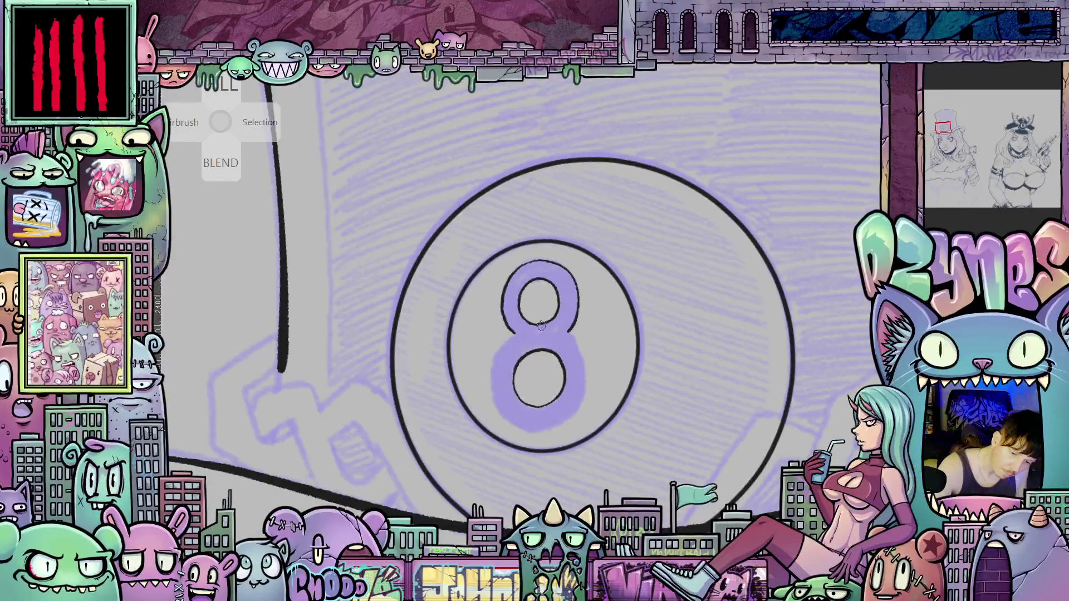
{"action": "scroll", "coordinate": [538, 326], "scroll_direction": "down", "scroll_amount": 3}
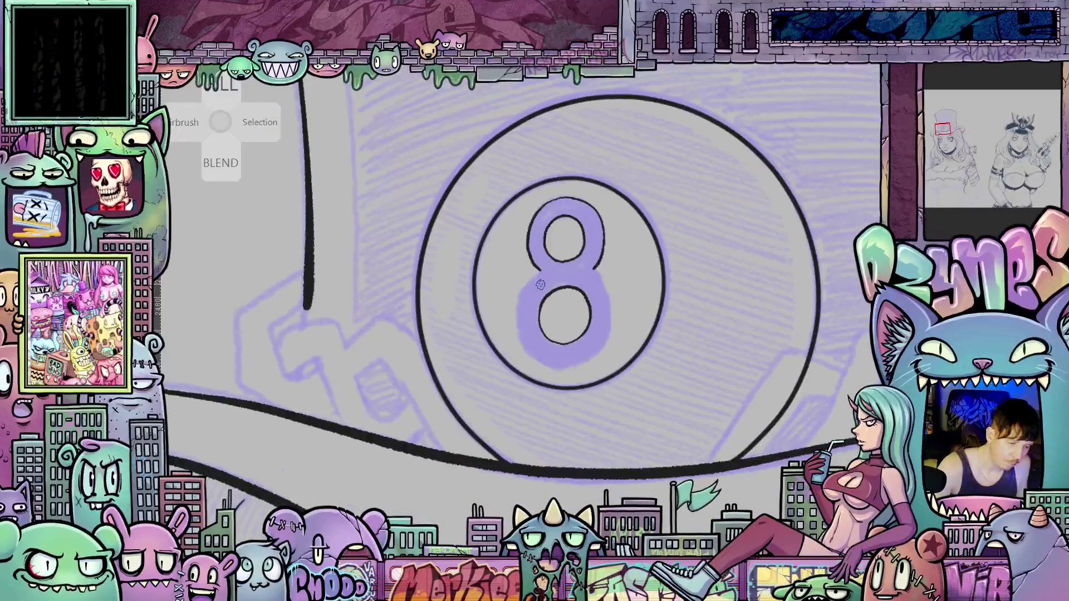
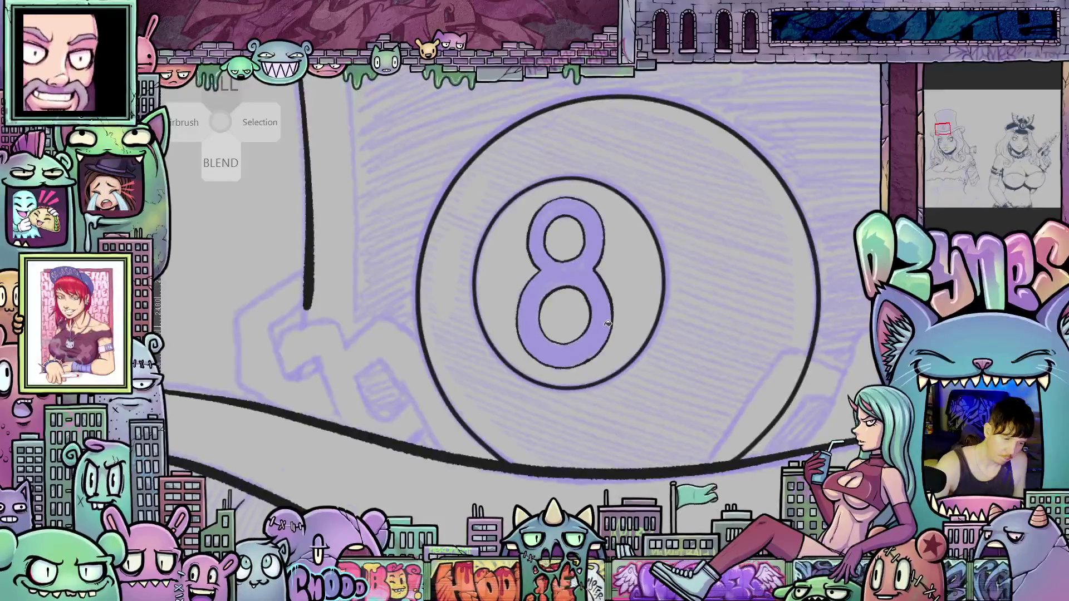
Fill the number 8 dark navy, then undo a trial navy fill of the outer ring.
{"action": "left_click", "coordinate": [605, 322]}
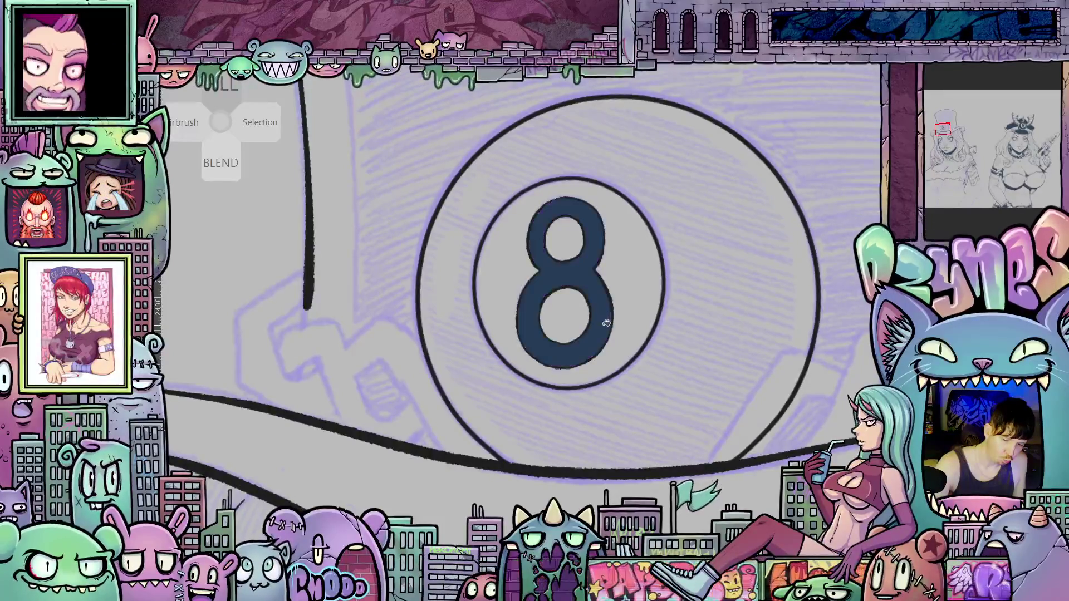
{"action": "left_click", "coordinate": [738, 340]}
{"action": "left_click", "coordinate": [1022, 129]}
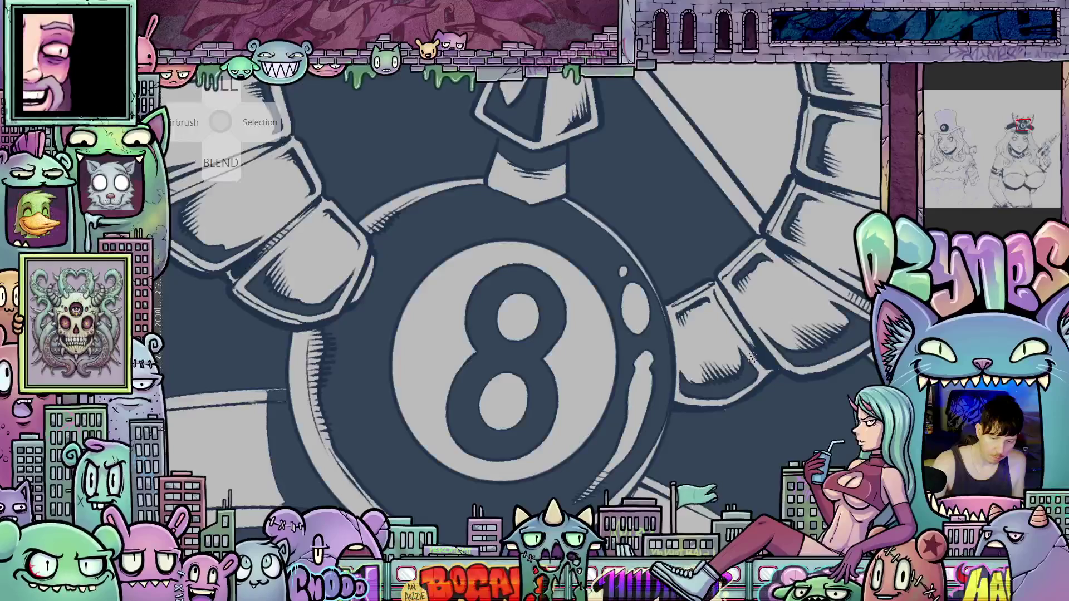
{"action": "left_click", "coordinate": [944, 128]}
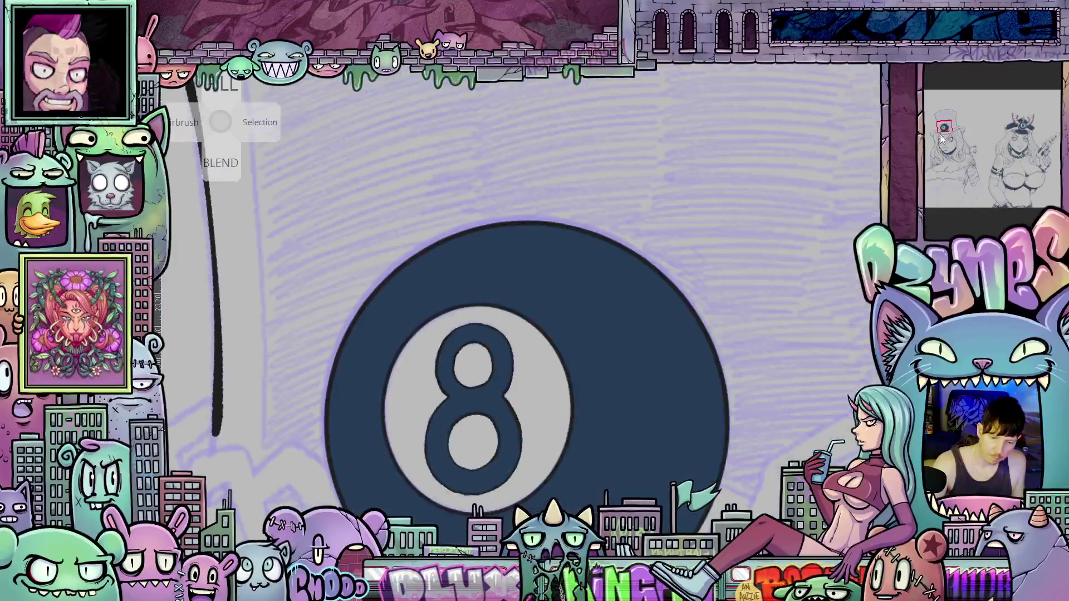
{"action": "key", "text": "ctrl+z"}
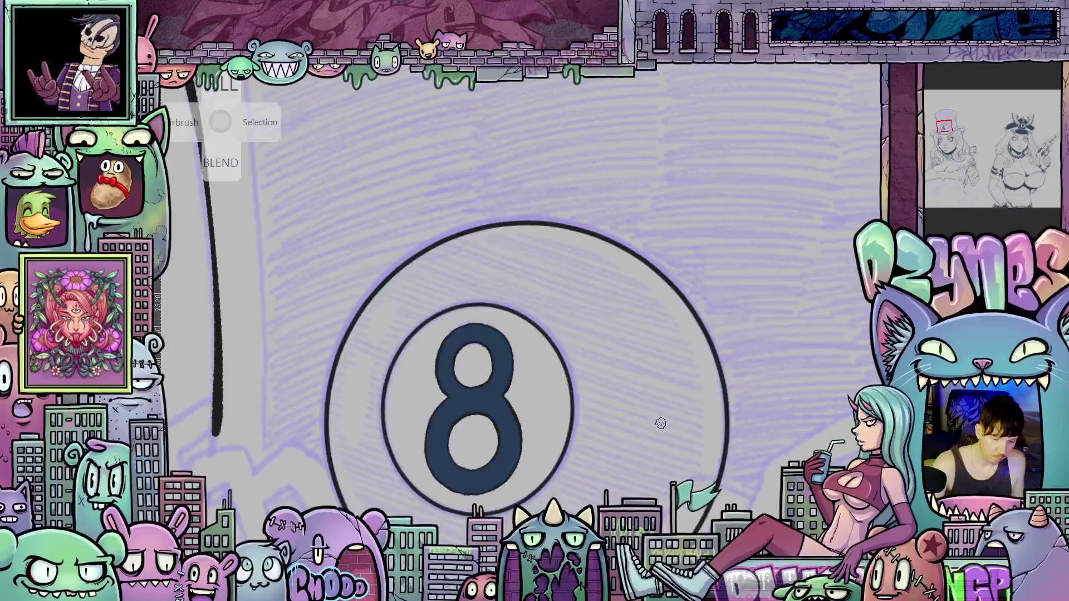
{"action": "left_click_drag", "start_coordinate": [649, 468], "coordinate": [671, 373]}
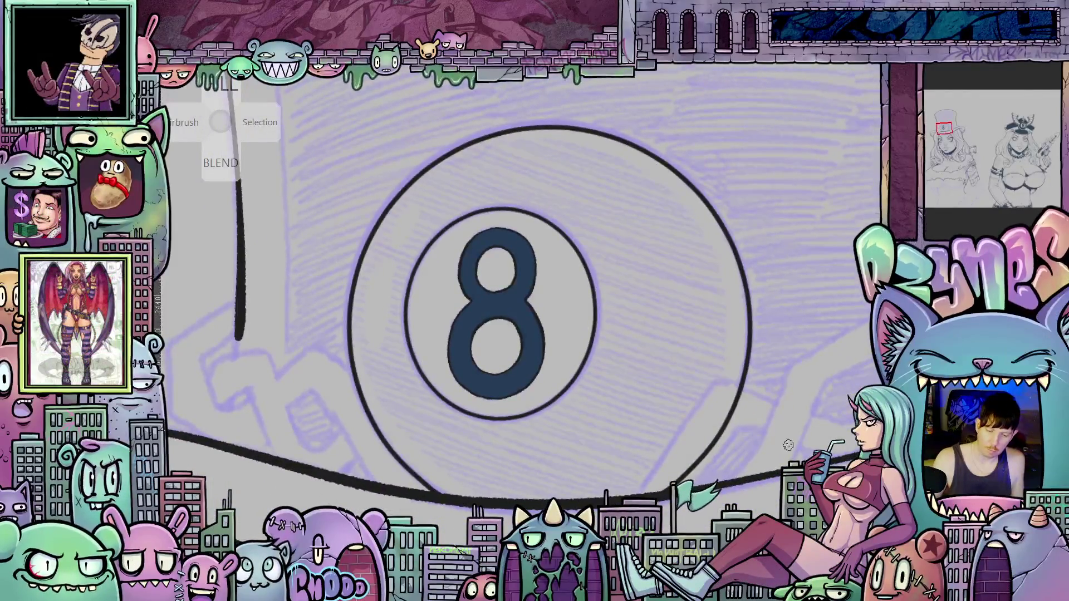
Ink two short crease strokes at the 8-ball's lower right, against the hat band.
{"action": "left_click_drag", "start_coordinate": [780, 432], "coordinate": [774, 392]}
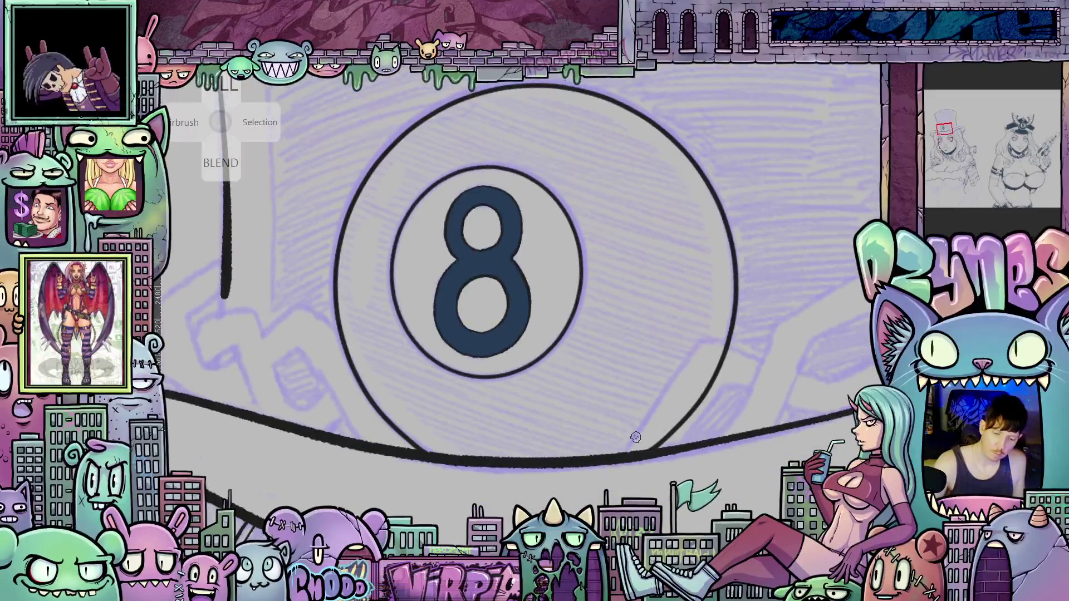
{"action": "mouse_move", "coordinate": [623, 454]}
{"action": "left_mouse_down"}
{"action": "mouse_move", "coordinate": [684, 357]}
{"action": "mouse_move", "coordinate": [713, 334]}
{"action": "left_mouse_up"}
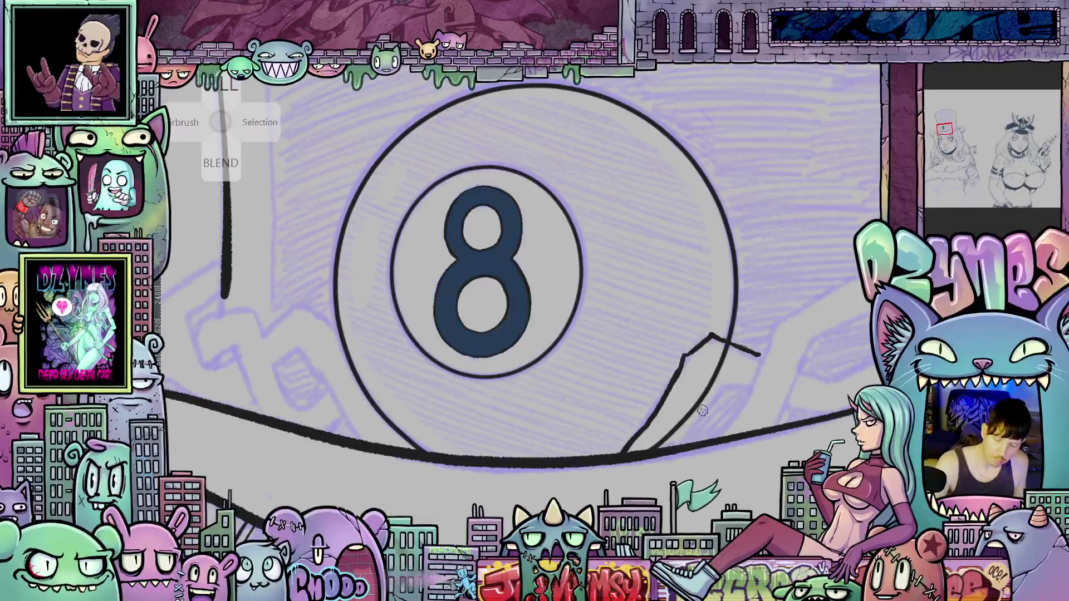
{"action": "left_click_drag", "start_coordinate": [687, 440], "coordinate": [724, 388]}
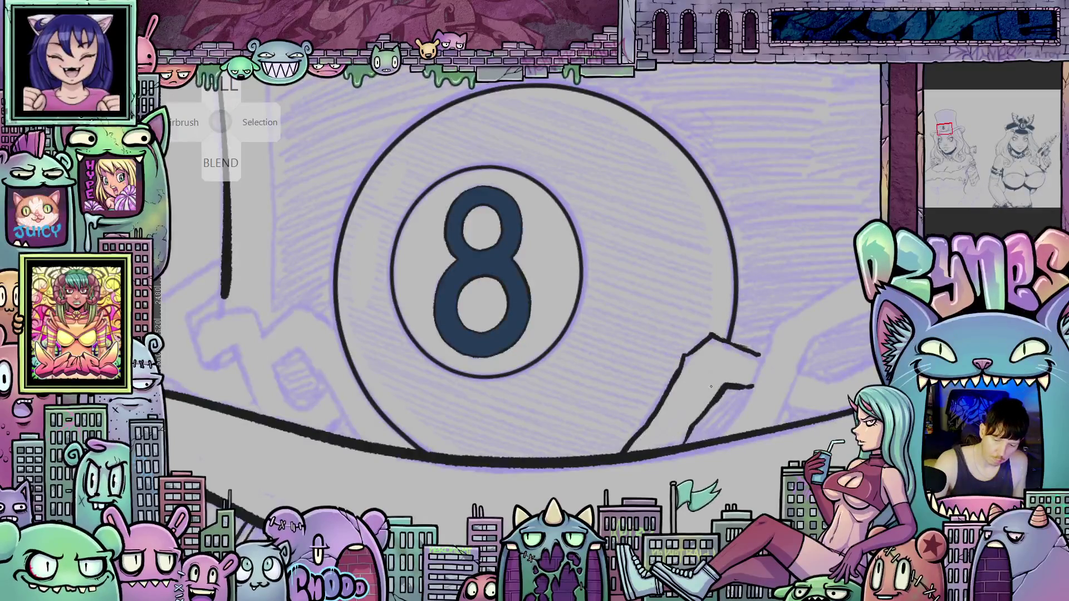
{"action": "scroll", "coordinate": [729, 379], "scroll_direction": "up", "scroll_amount": 2}
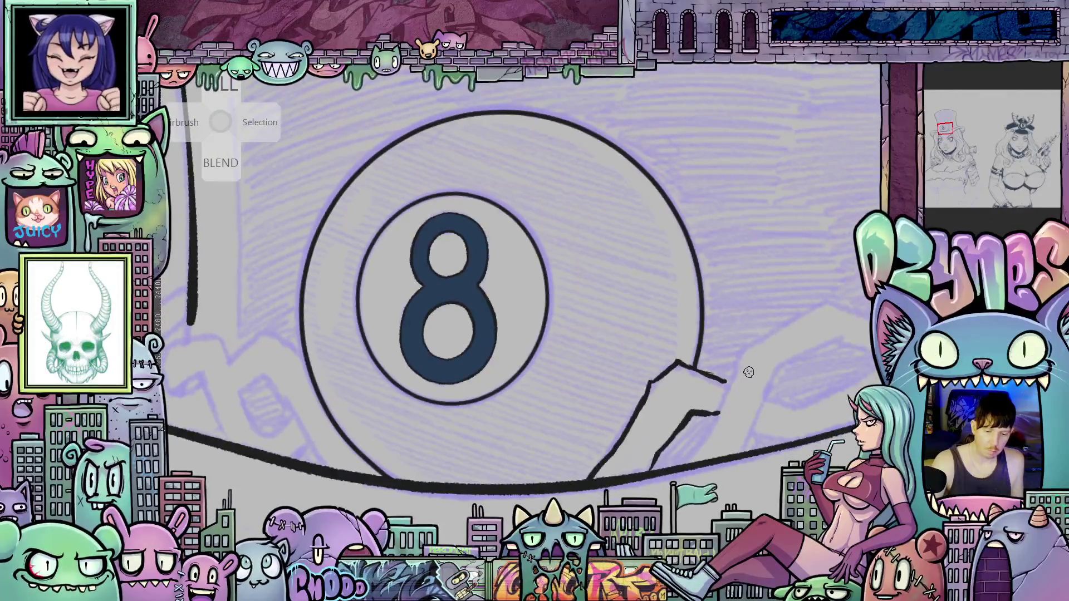
{"action": "scroll", "coordinate": [747, 371], "scroll_direction": "down", "scroll_amount": 3}
{"action": "scroll", "coordinate": [779, 434], "scroll_direction": "up", "scroll_amount": 1}
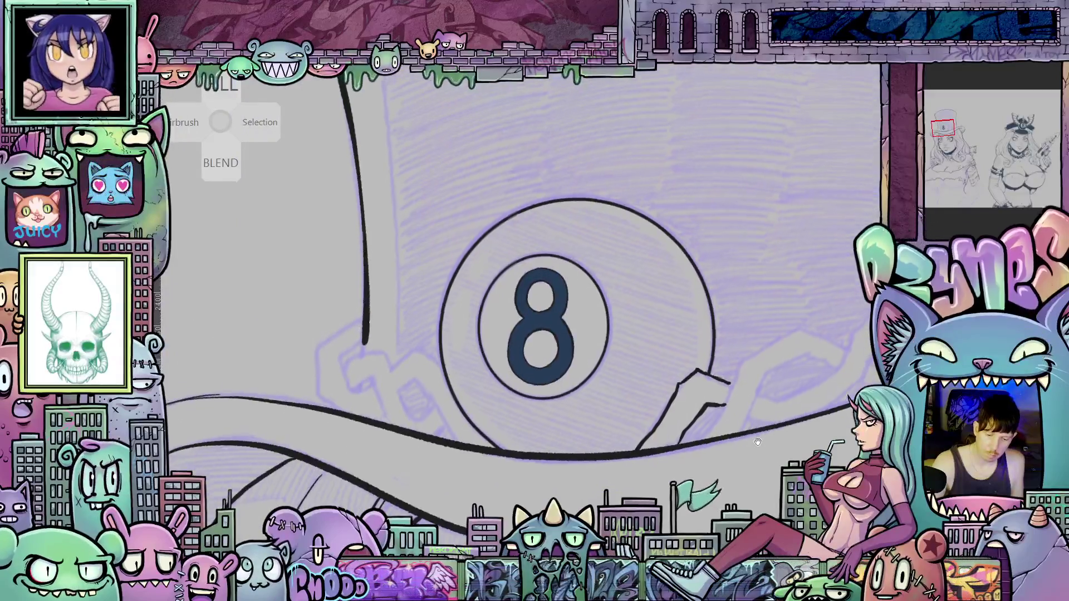
{"action": "left_click_drag", "start_coordinate": [783, 442], "coordinate": [775, 458]}
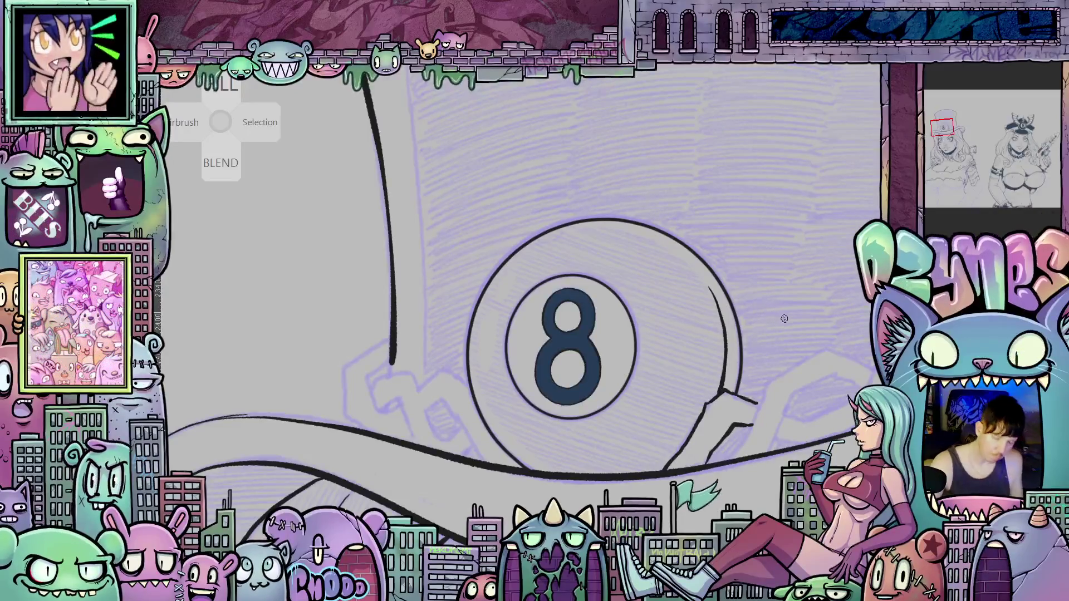
{"action": "left_click_drag", "start_coordinate": [795, 324], "coordinate": [829, 289]}
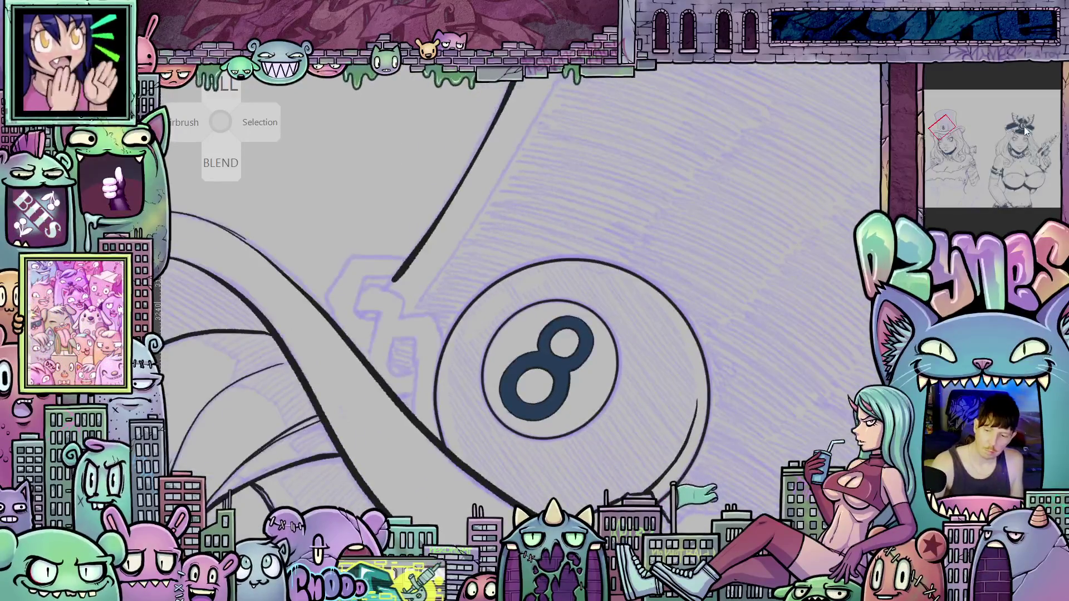
Compare with the other figure's 8-ball hat, then ink an inner arc along the ball's top.
{"action": "left_click", "coordinate": [1026, 130]}
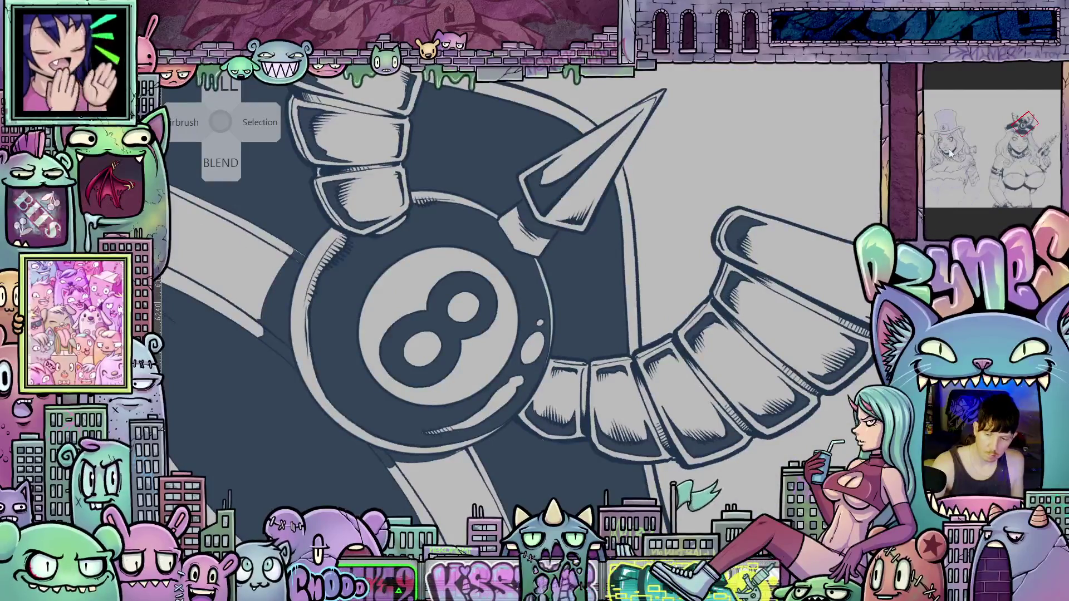
{"action": "left_click", "coordinate": [947, 127]}
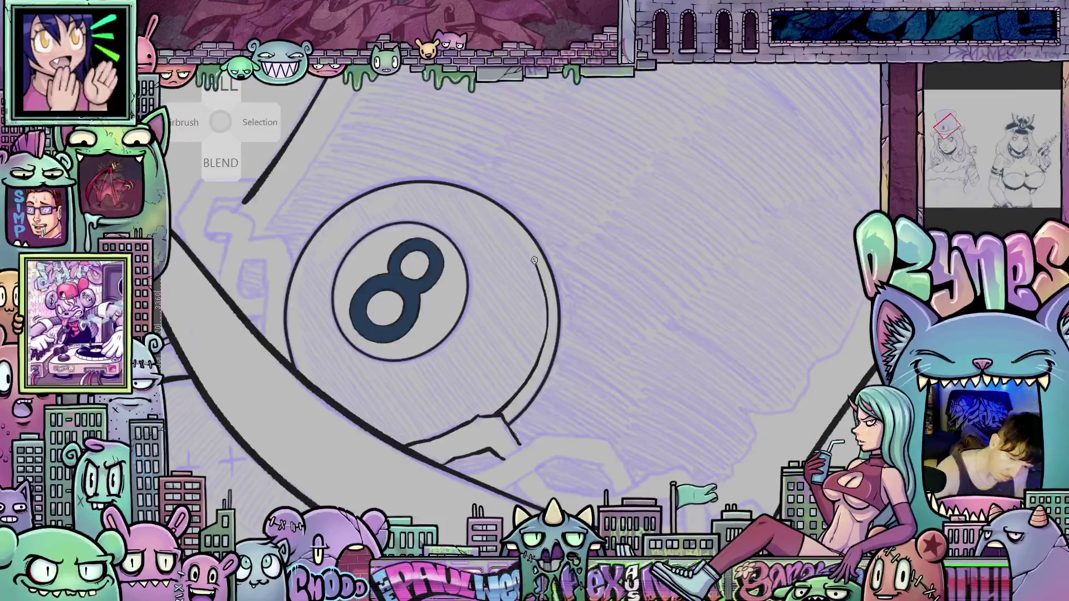
{"action": "left_click_drag", "start_coordinate": [487, 203], "coordinate": [426, 185]}
Continue the inner rim arc down the ball's left side, ending with the ball upright.
{"action": "mouse_move", "coordinate": [622, 359]}
{"action": "left_mouse_down"}
{"action": "mouse_move", "coordinate": [524, 356]}
{"action": "mouse_move", "coordinate": [416, 384]}
{"action": "left_mouse_up"}
{"action": "left_click_drag", "start_coordinate": [430, 432], "coordinate": [617, 291]}
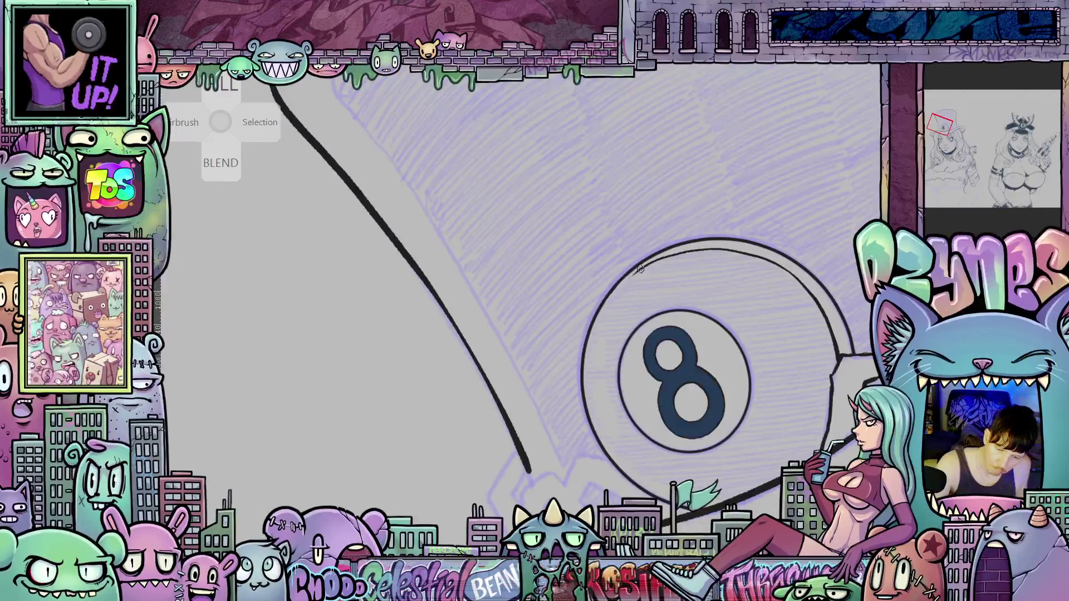
{"action": "left_click_drag", "start_coordinate": [643, 269], "coordinate": [599, 323]}
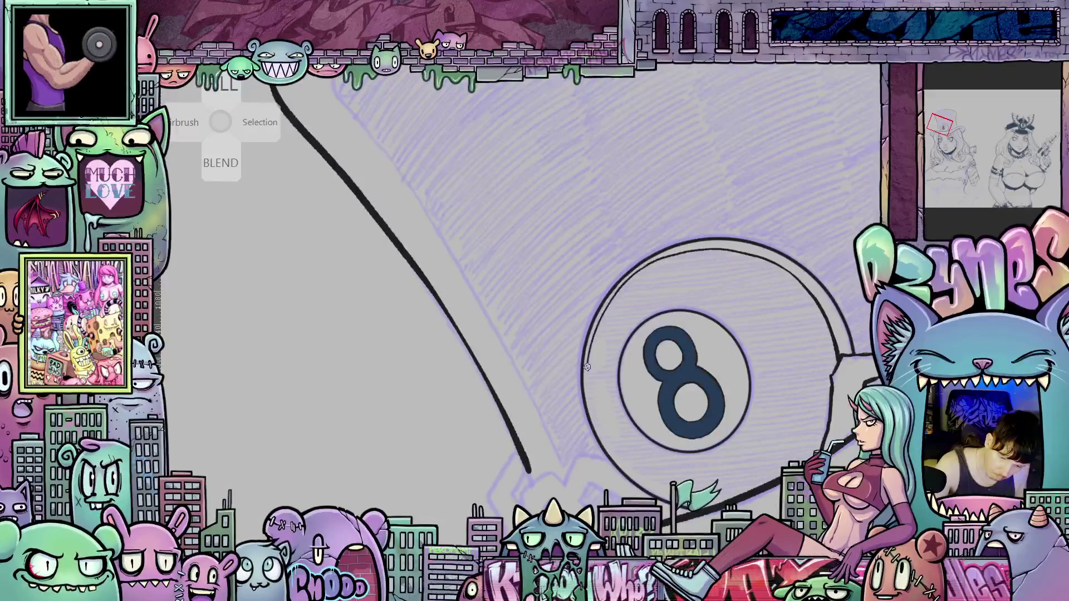
{"action": "left_click_drag", "start_coordinate": [664, 361], "coordinate": [625, 294]}
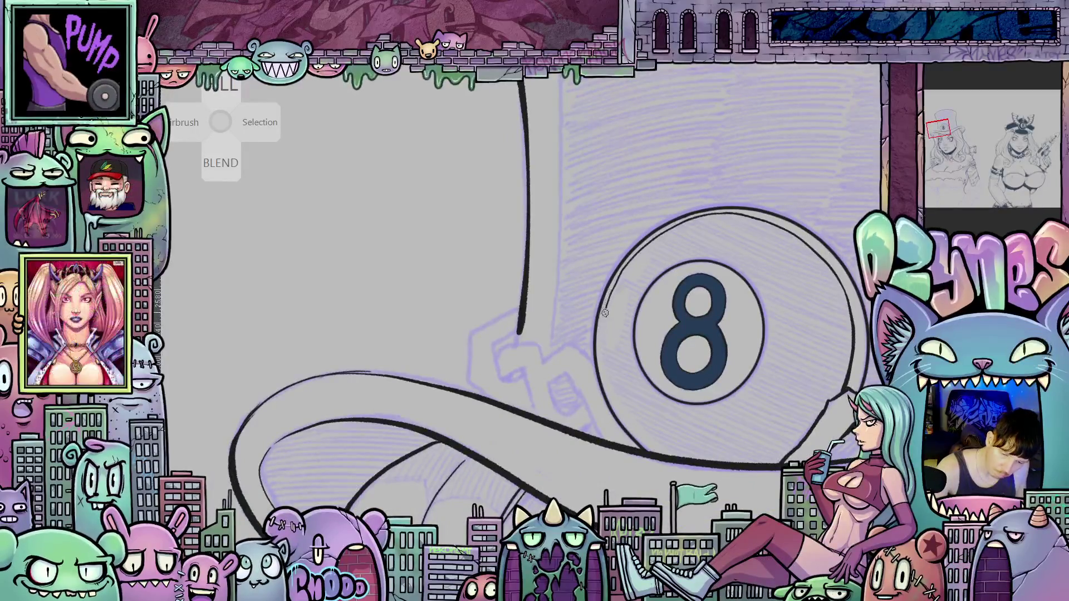
{"action": "left_click_drag", "start_coordinate": [787, 392], "coordinate": [552, 256]}
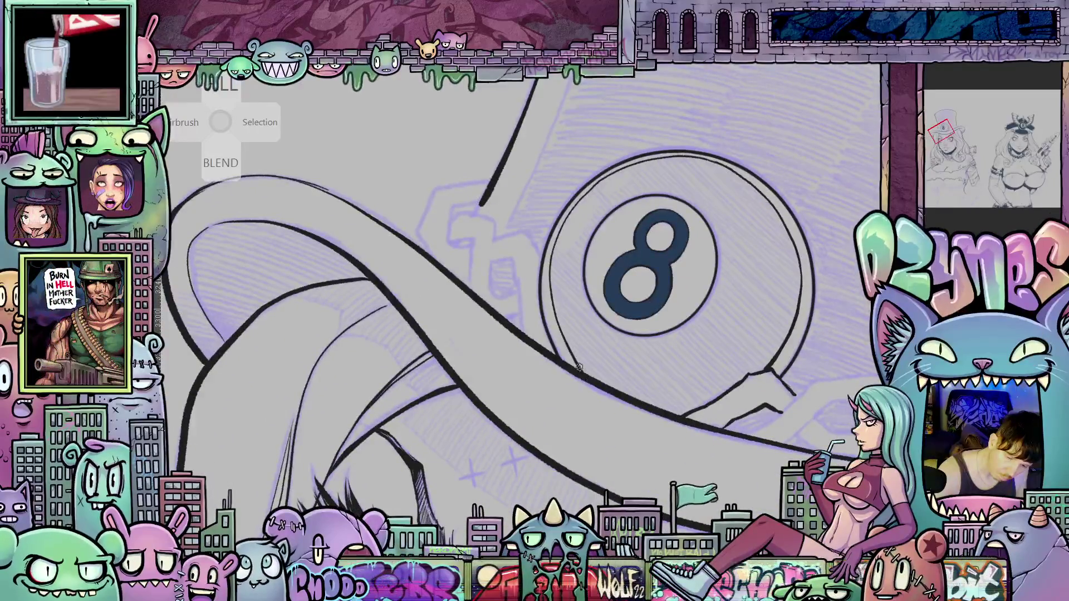
{"action": "mouse_move", "coordinate": [579, 366]}
{"action": "left_mouse_down"}
{"action": "mouse_move", "coordinate": [744, 160]}
{"action": "mouse_move", "coordinate": [565, 268]}
{"action": "left_mouse_up"}
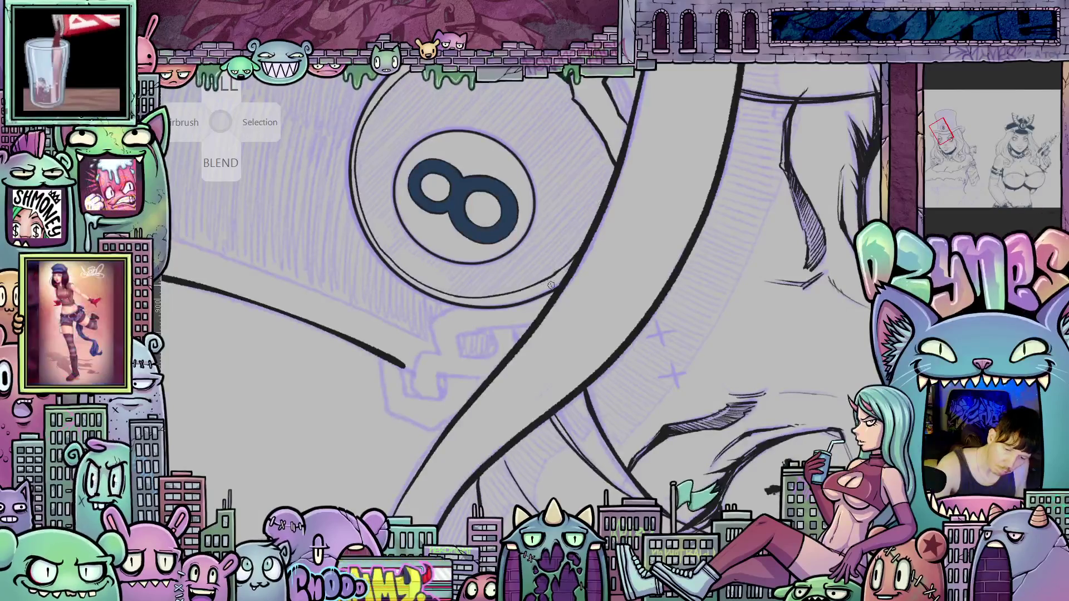
{"action": "mouse_move", "coordinate": [639, 272]}
{"action": "left_mouse_down"}
{"action": "mouse_move", "coordinate": [664, 483]}
{"action": "mouse_move", "coordinate": [705, 469]}
{"action": "left_mouse_up"}
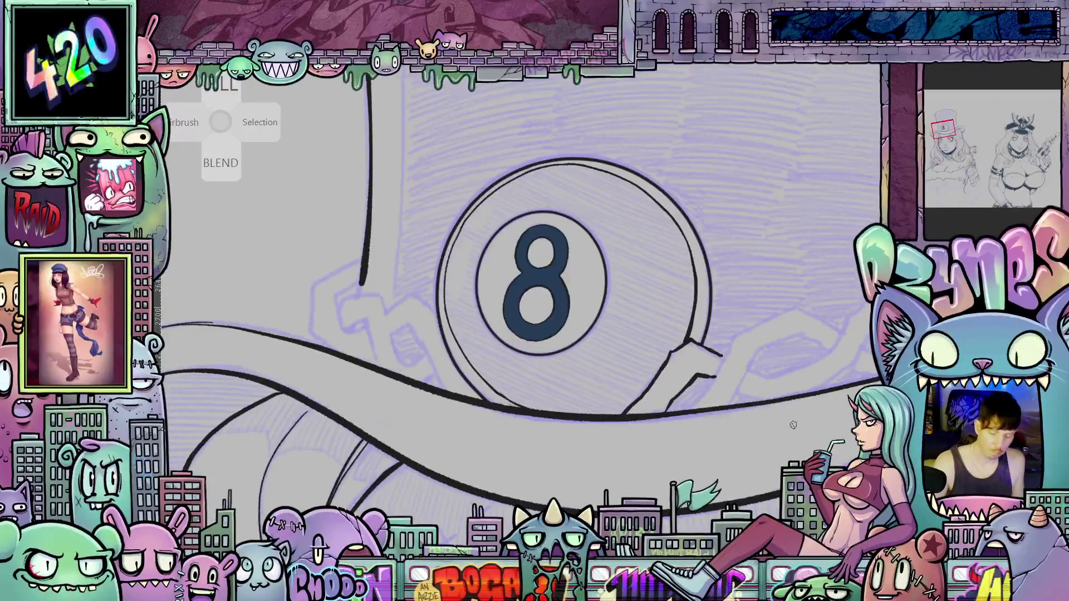
{"action": "left_click", "coordinate": [662, 325]}
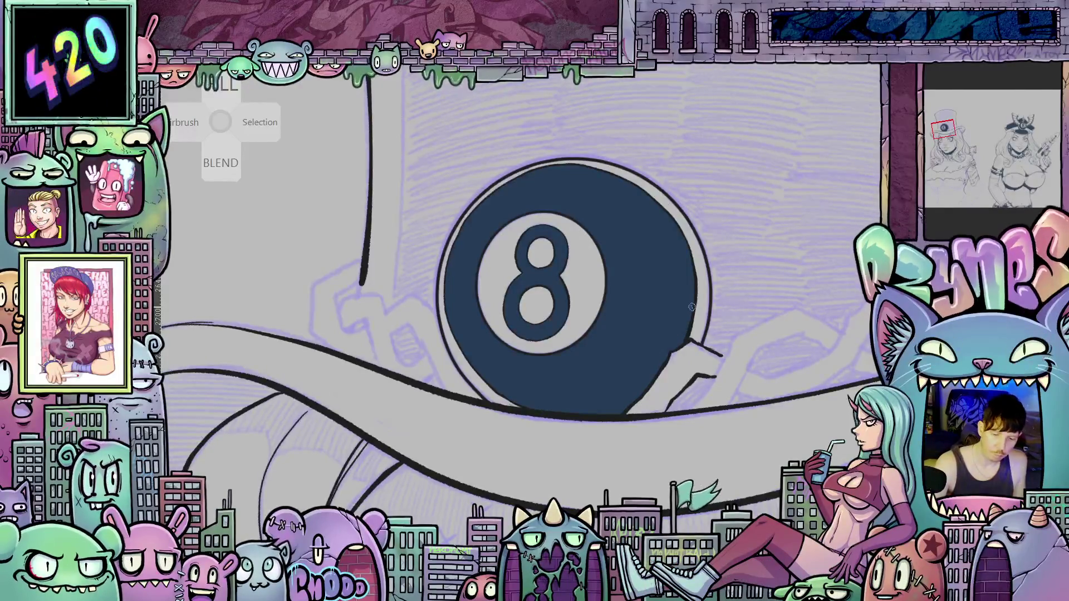
{"action": "scroll", "coordinate": [666, 389], "scroll_direction": "right", "scroll_amount": 2}
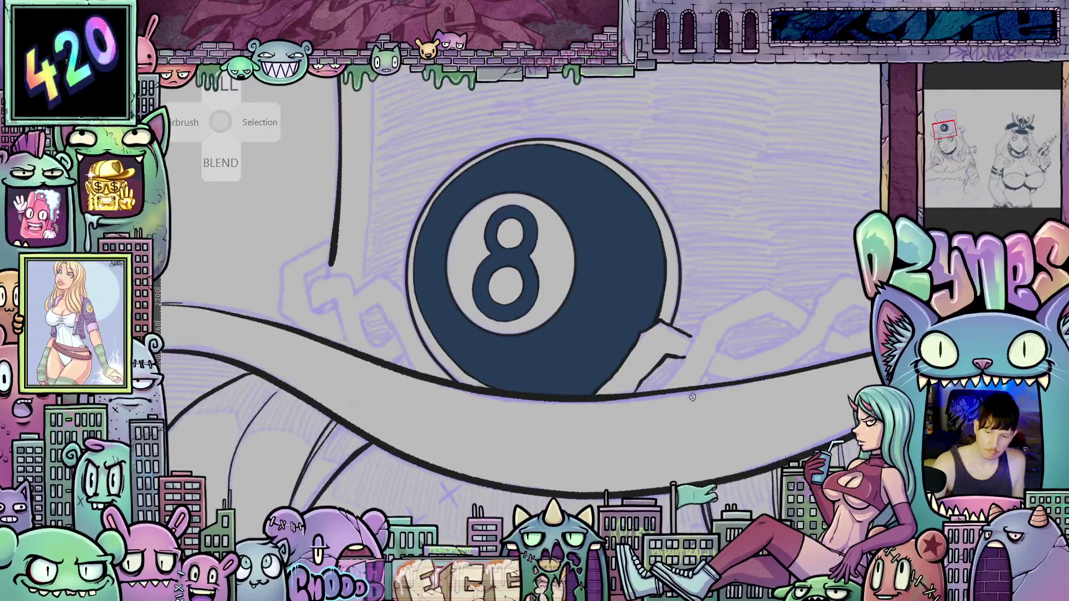
{"action": "key", "text": "ctrl+z"}
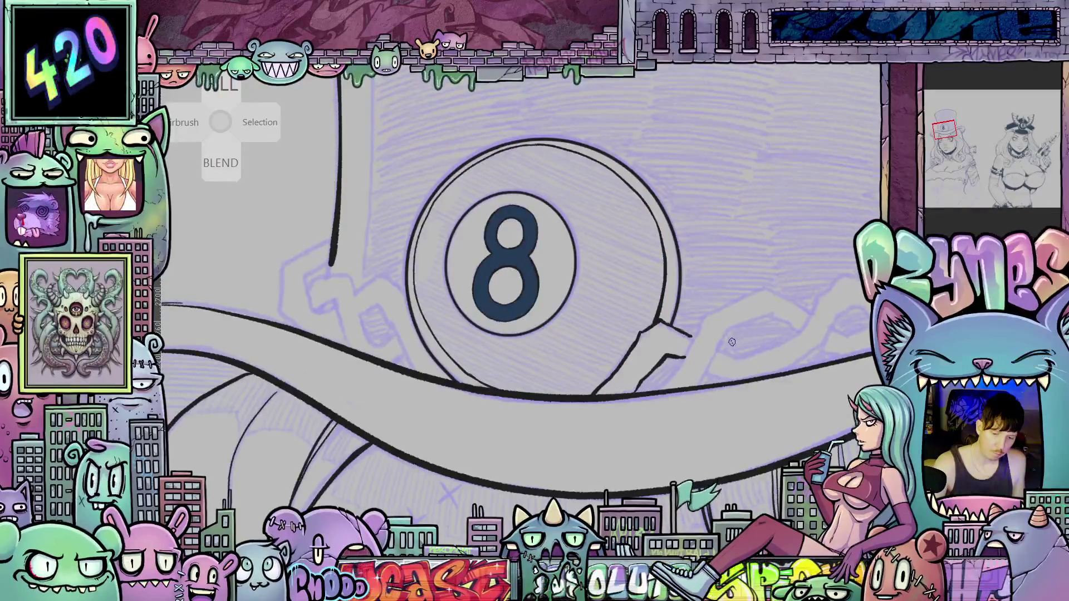
{"action": "left_click", "coordinate": [1021, 127]}
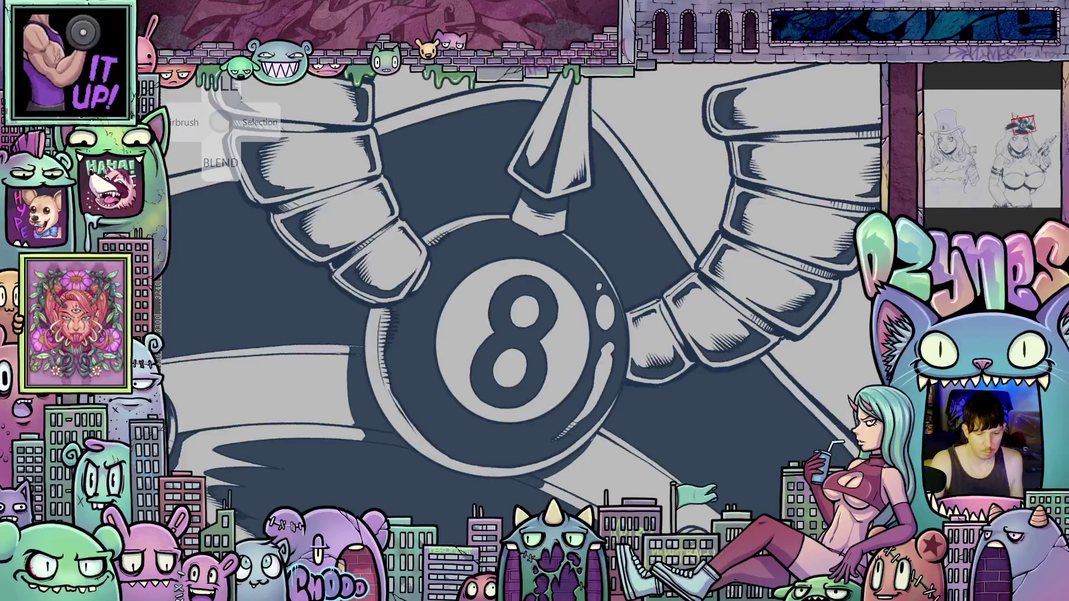
{"action": "left_click", "coordinate": [944, 127]}
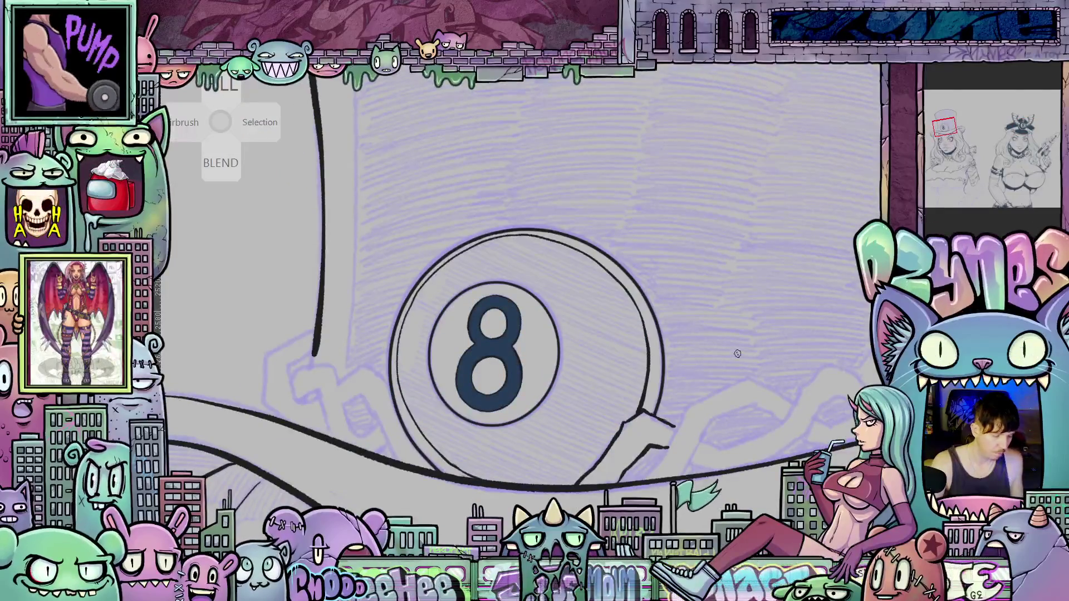
Ink short hatch strokes along the 8-ball's right edge and its left edge.
{"action": "left_click_drag", "start_coordinate": [737, 353], "coordinate": [689, 444]}
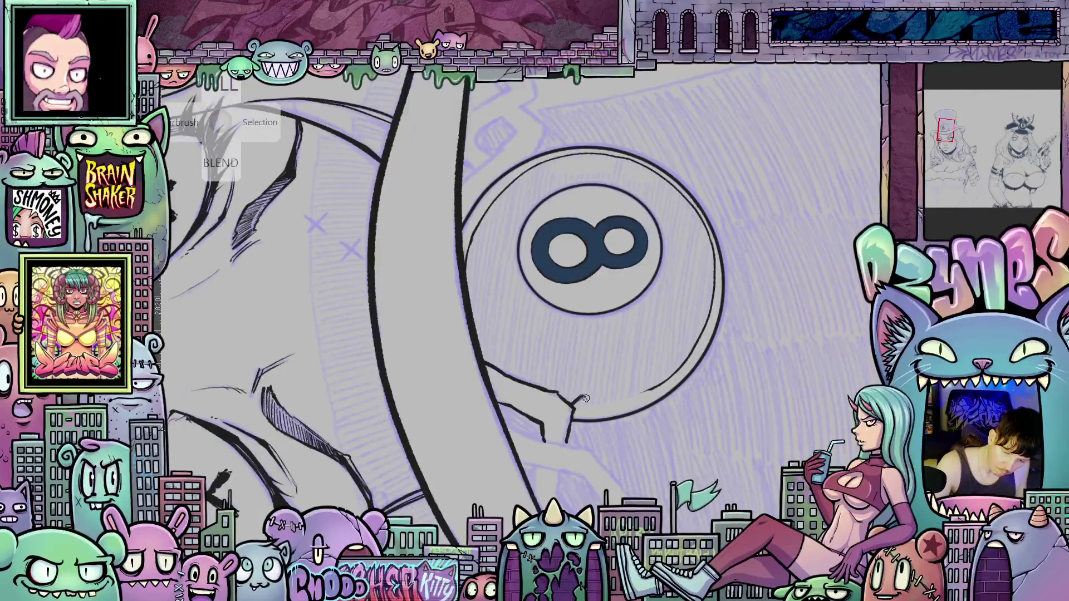
{"action": "mouse_move", "coordinate": [584, 403]}
{"action": "left_mouse_down"}
{"action": "mouse_move", "coordinate": [591, 390]}
{"action": "mouse_move", "coordinate": [638, 382]}
{"action": "left_mouse_up"}
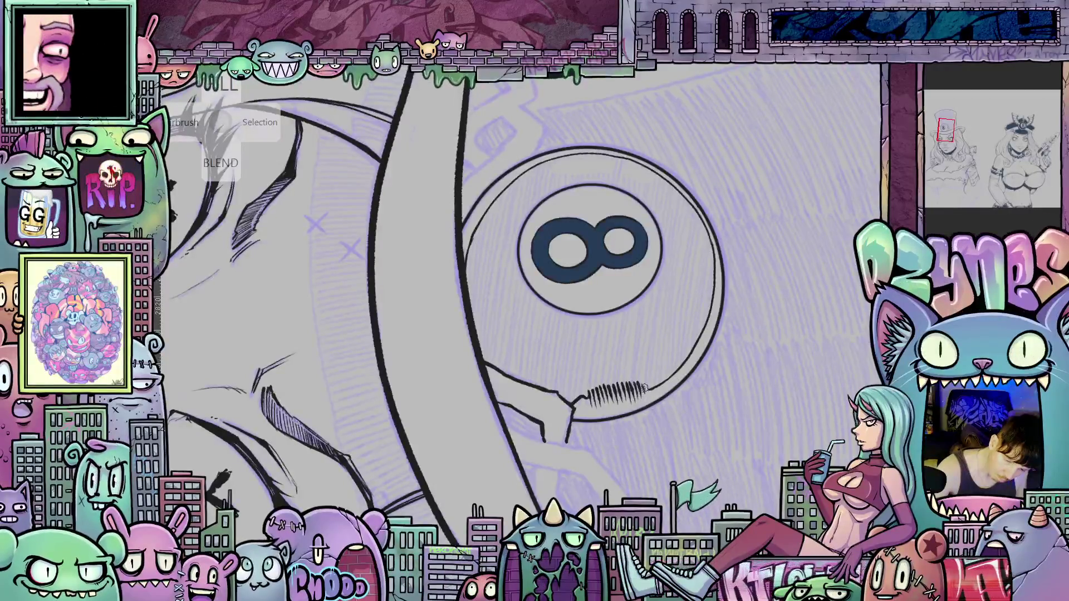
{"action": "left_click_drag", "start_coordinate": [693, 406], "coordinate": [627, 306]}
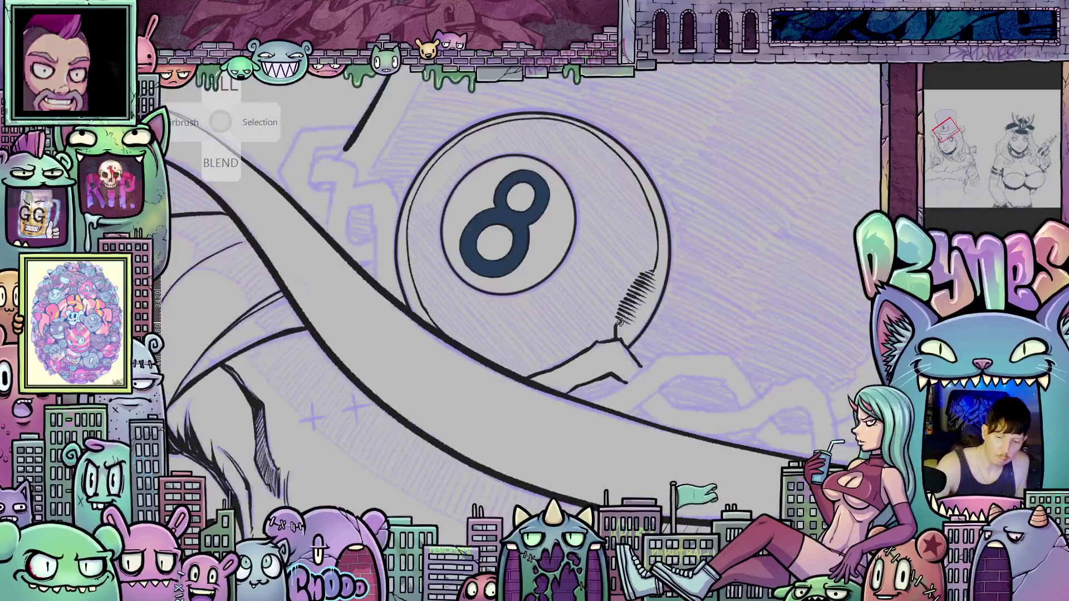
{"action": "left_click_drag", "start_coordinate": [638, 285], "coordinate": [657, 264]}
{"action": "mouse_move", "coordinate": [648, 303]}
{"action": "left_mouse_down"}
{"action": "mouse_move", "coordinate": [539, 413]}
{"action": "mouse_move", "coordinate": [682, 536]}
{"action": "left_mouse_up"}
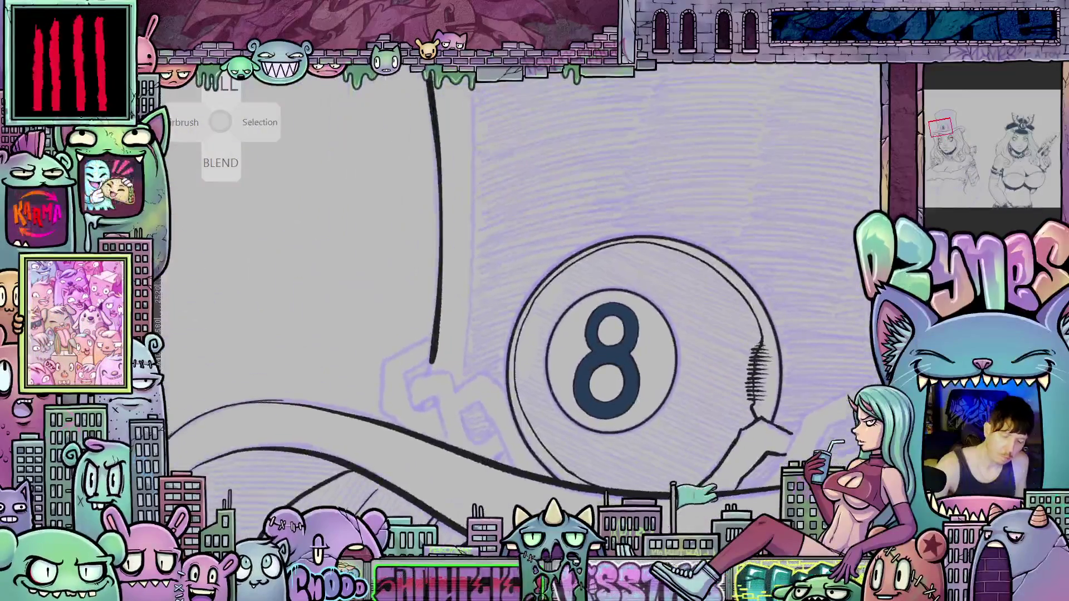
{"action": "mouse_move", "coordinate": [521, 374]}
{"action": "left_mouse_down"}
{"action": "mouse_move", "coordinate": [530, 401]}
{"action": "mouse_move", "coordinate": [534, 380]}
{"action": "left_mouse_up"}
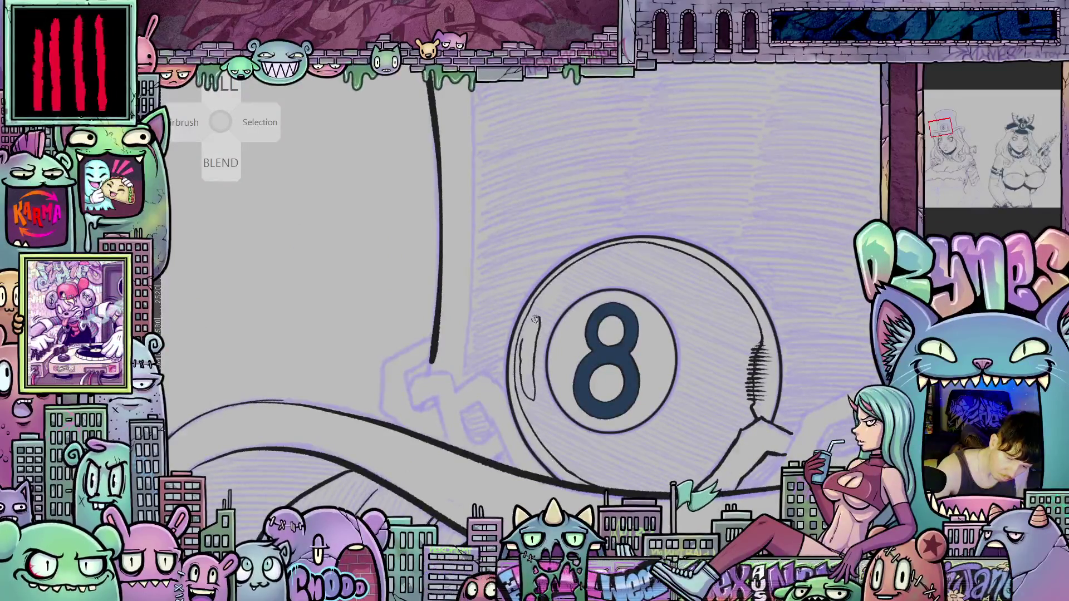
Draw a curved highlight on the ball's upper left and fill the body dark navy.
{"action": "left_click_drag", "start_coordinate": [543, 308], "coordinate": [558, 285]}
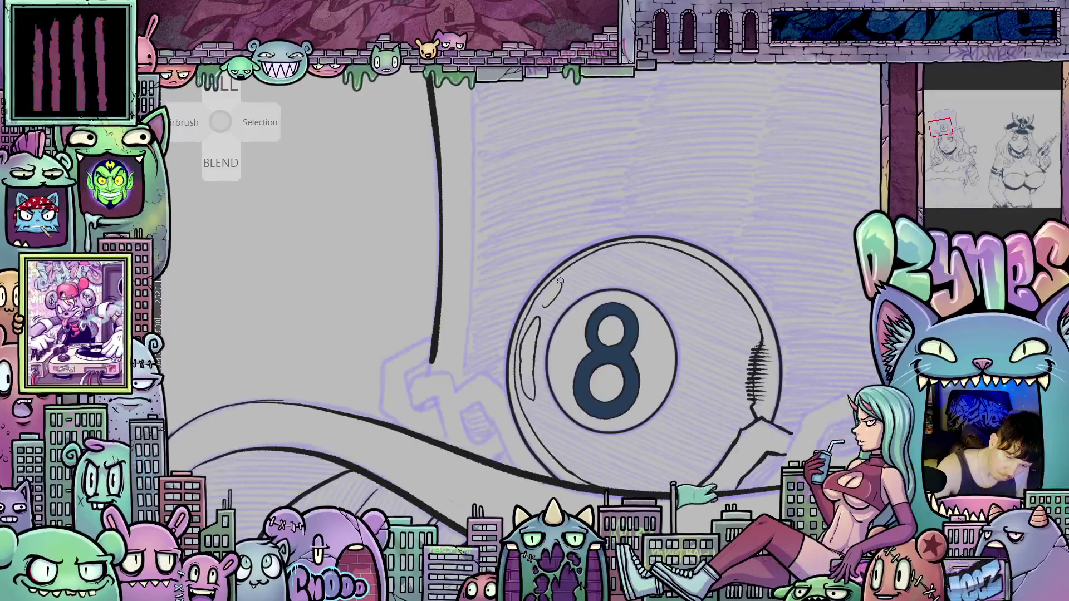
{"action": "mouse_move", "coordinate": [575, 362]}
{"action": "left_mouse_down"}
{"action": "mouse_move", "coordinate": [554, 349]}
{"action": "mouse_move", "coordinate": [550, 304]}
{"action": "left_mouse_up"}
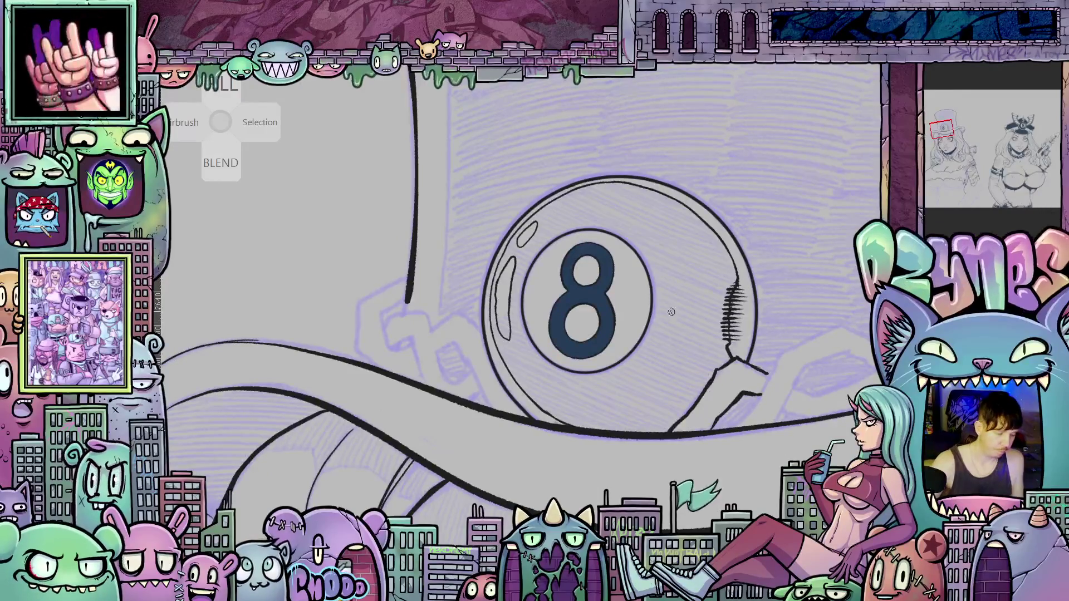
{"action": "left_click", "coordinate": [689, 347]}
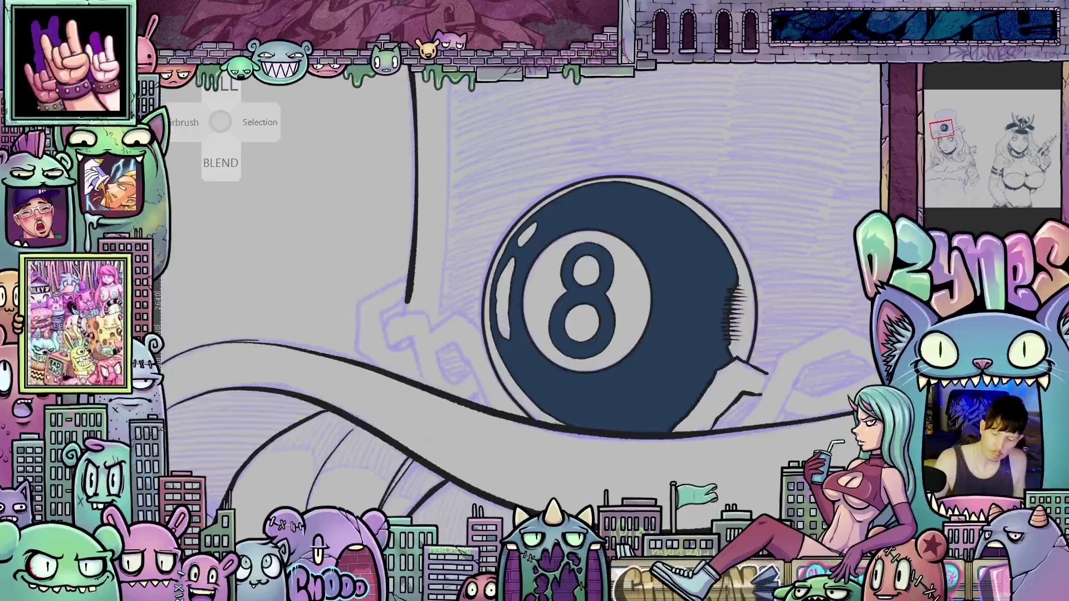
Add short diagonal hatch strokes inside the 8-ball's upper-left highlight.
{"action": "left_click_drag", "start_coordinate": [740, 337], "coordinate": [508, 324]}
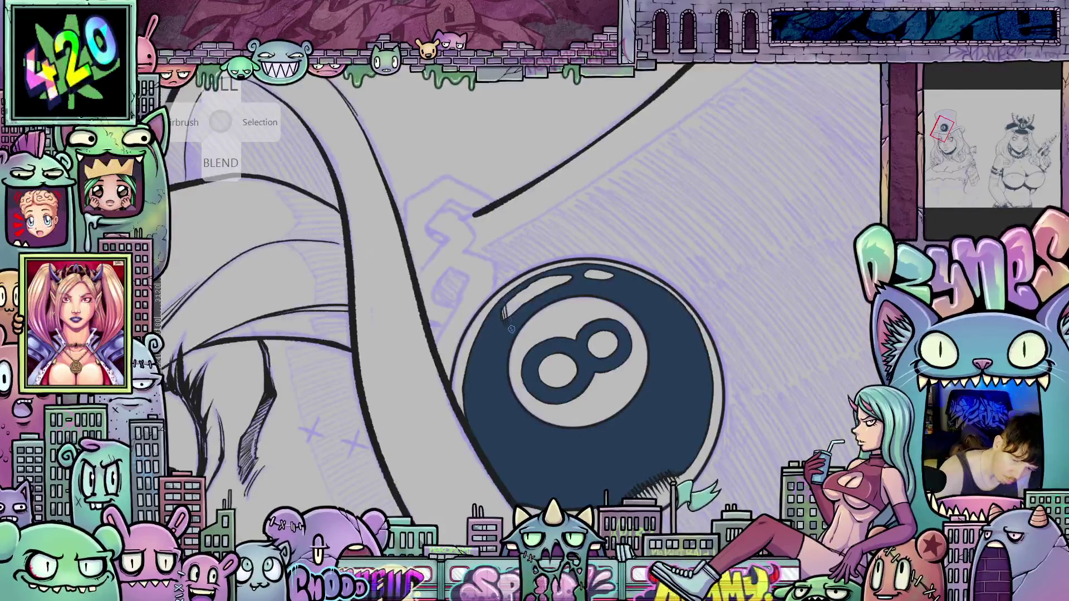
{"action": "mouse_move", "coordinate": [514, 297]}
{"action": "left_mouse_down"}
{"action": "mouse_move", "coordinate": [507, 320]}
{"action": "mouse_move", "coordinate": [519, 312]}
{"action": "left_mouse_up"}
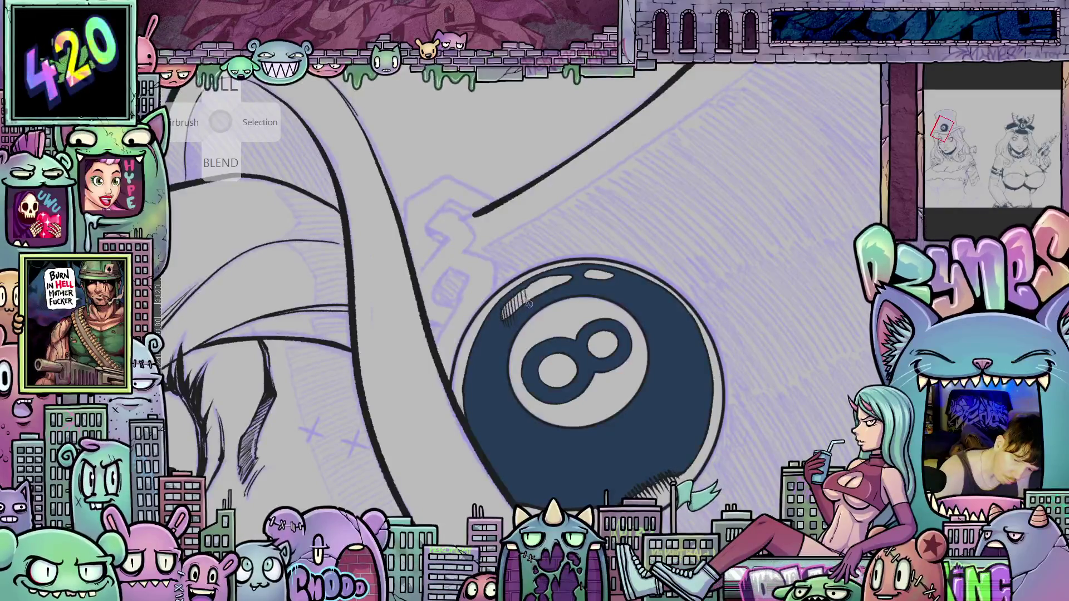
{"action": "left_click_drag", "start_coordinate": [750, 462], "coordinate": [793, 291]}
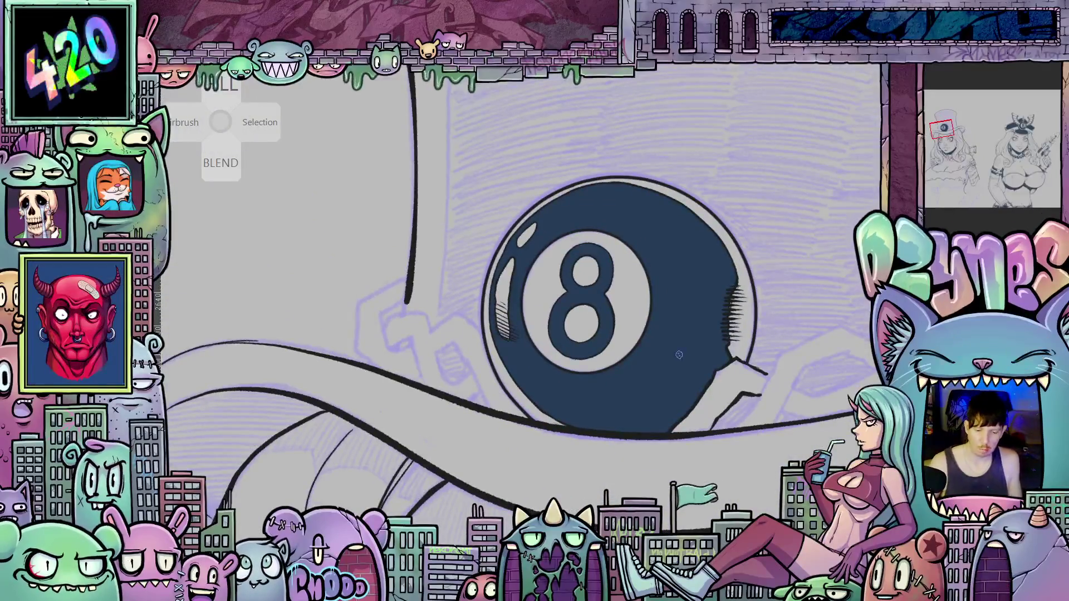
{"action": "key", "text": "ctrl+minus"}
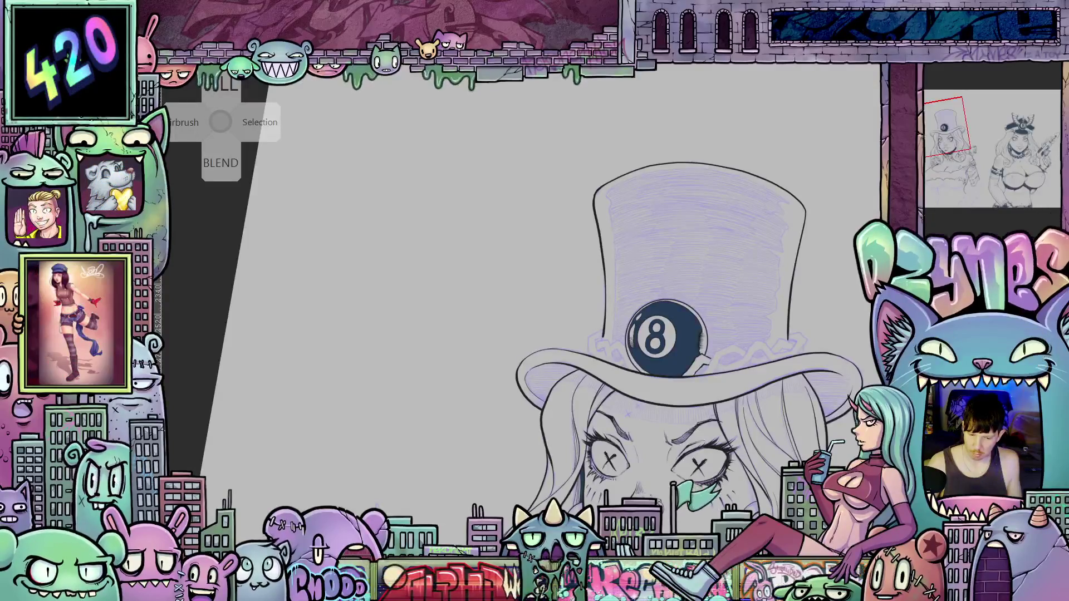
Zoom out to see the whole face and top hat.
{"action": "key", "text": "ctrl+minus"}
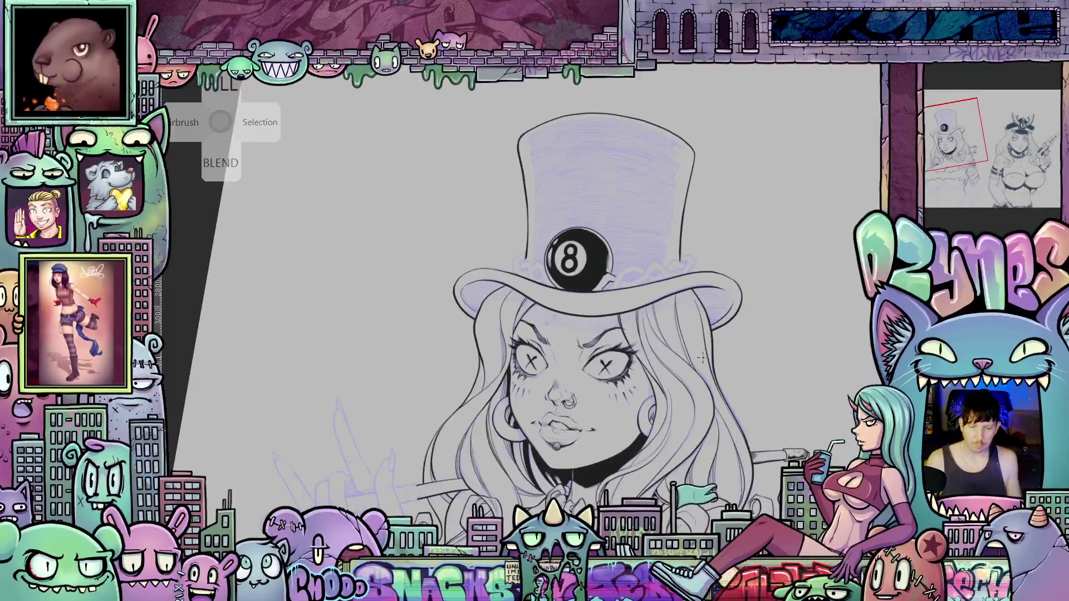
{"action": "key", "text": "ctrl+minus"}
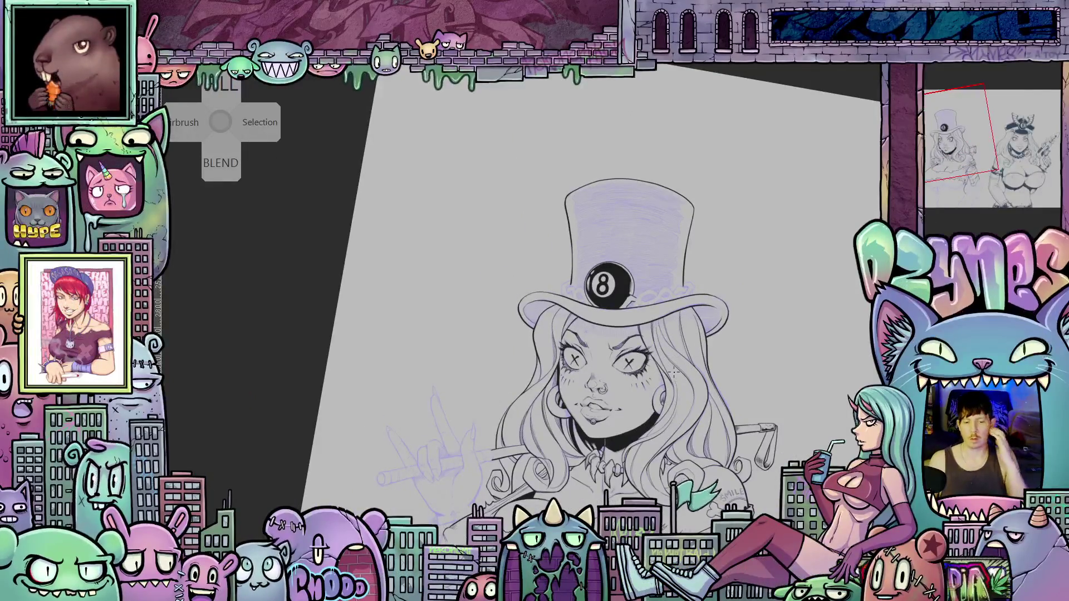
{"action": "scroll", "coordinate": [649, 311], "scroll_direction": "up", "scroll_amount": 3}
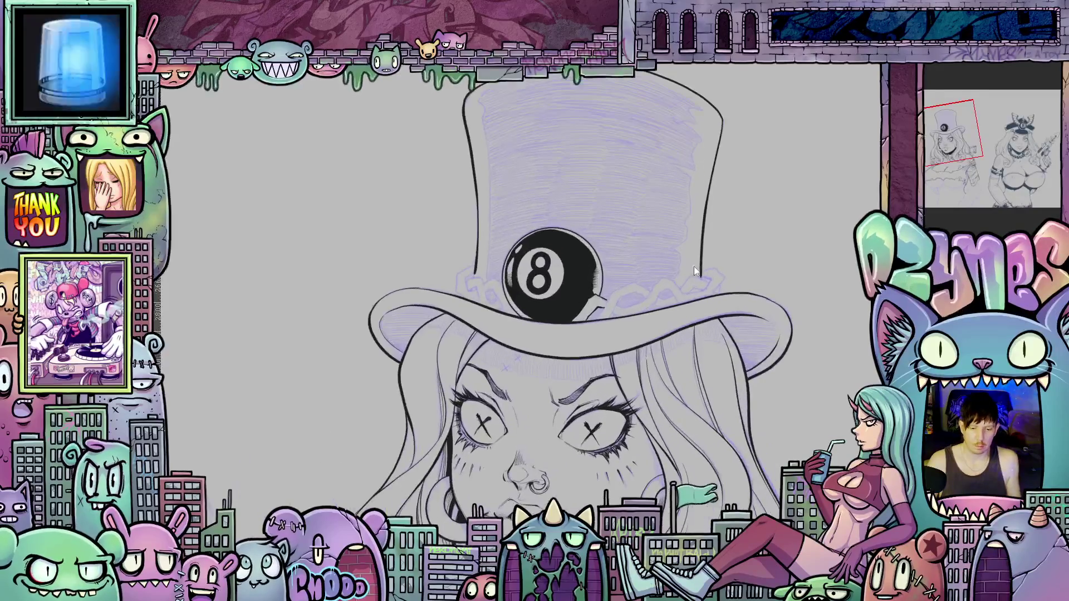
Zoom in and ink a small pointed spike at the 8-ball's lower right edge.
{"action": "scroll", "coordinate": [694, 266], "scroll_direction": "up", "scroll_amount": 1}
{"action": "scroll", "coordinate": [666, 284], "scroll_direction": "up", "scroll_amount": 2}
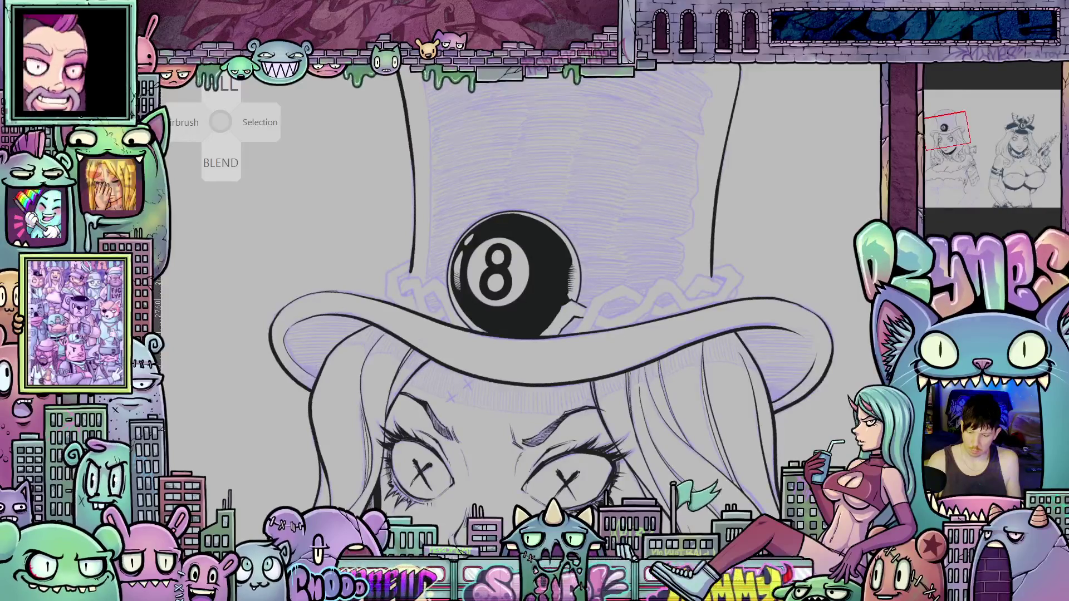
{"action": "scroll", "coordinate": [641, 357], "scroll_direction": "up", "scroll_amount": 1}
{"action": "scroll", "coordinate": [613, 326], "scroll_direction": "up", "scroll_amount": 1}
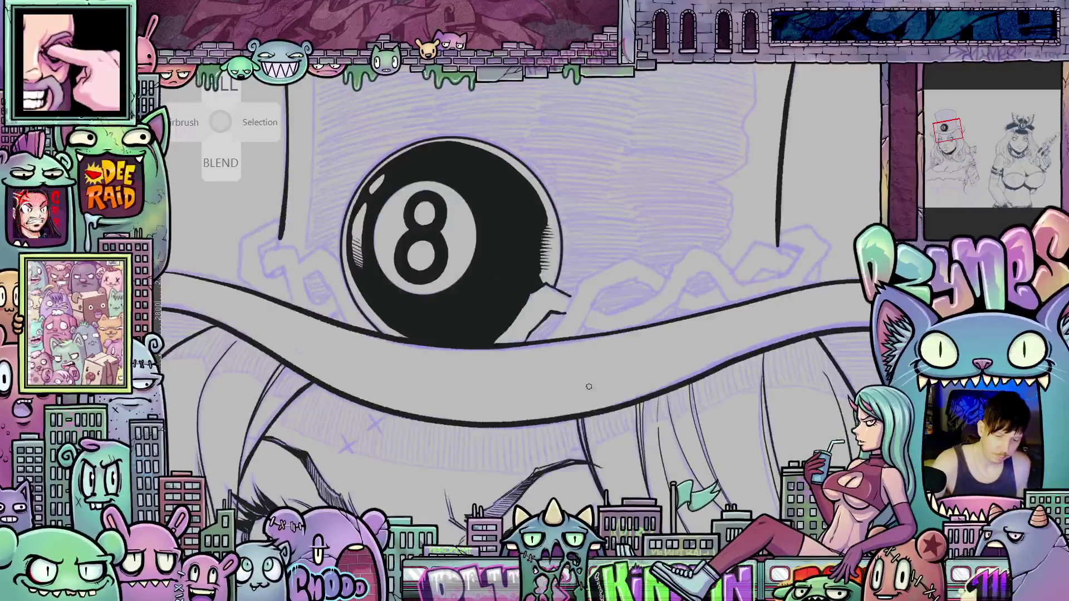
{"action": "scroll", "coordinate": [572, 392], "scroll_direction": "up", "scroll_amount": 2}
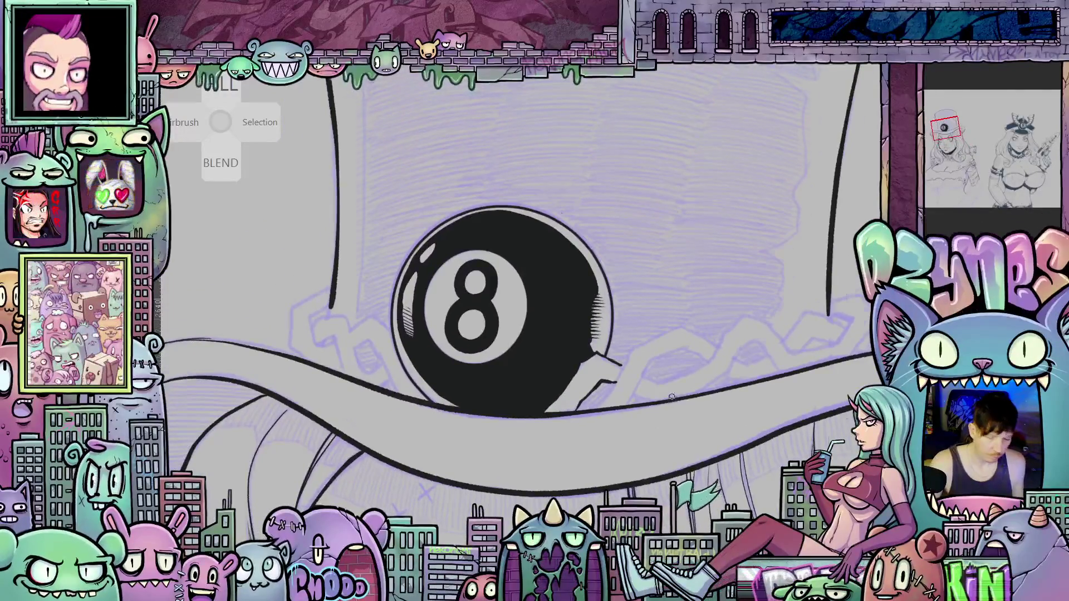
{"action": "mouse_move", "coordinate": [672, 396]}
{"action": "left_mouse_down"}
{"action": "mouse_move", "coordinate": [778, 373]}
{"action": "mouse_move", "coordinate": [782, 353]}
{"action": "left_mouse_up"}
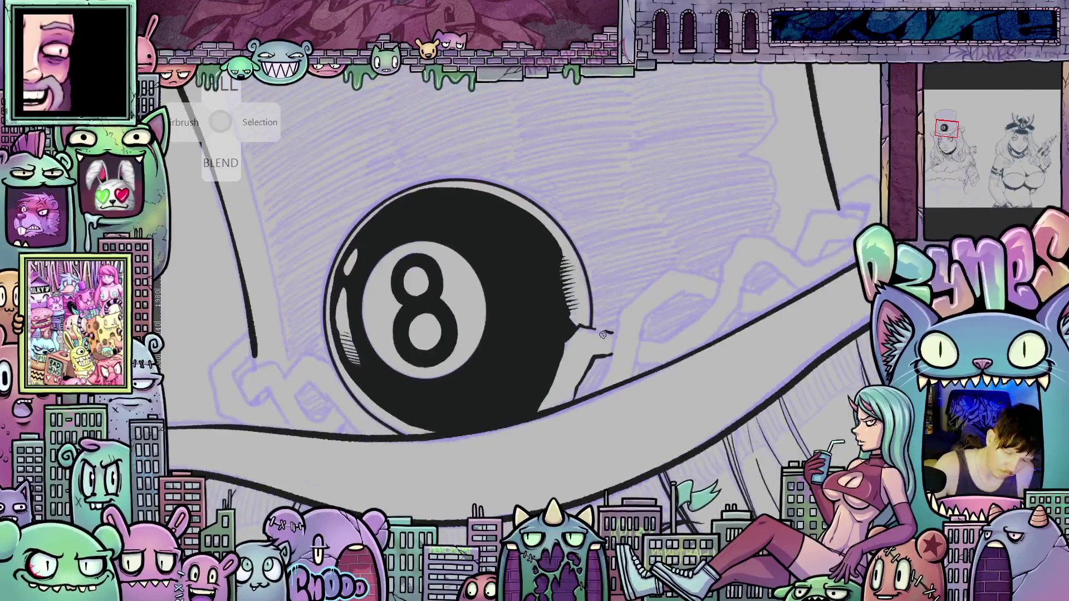
{"action": "mouse_move", "coordinate": [593, 333]}
{"action": "left_mouse_down"}
{"action": "mouse_move", "coordinate": [600, 315]}
{"action": "mouse_move", "coordinate": [607, 334]}
{"action": "mouse_move", "coordinate": [596, 333]}
{"action": "left_mouse_up"}
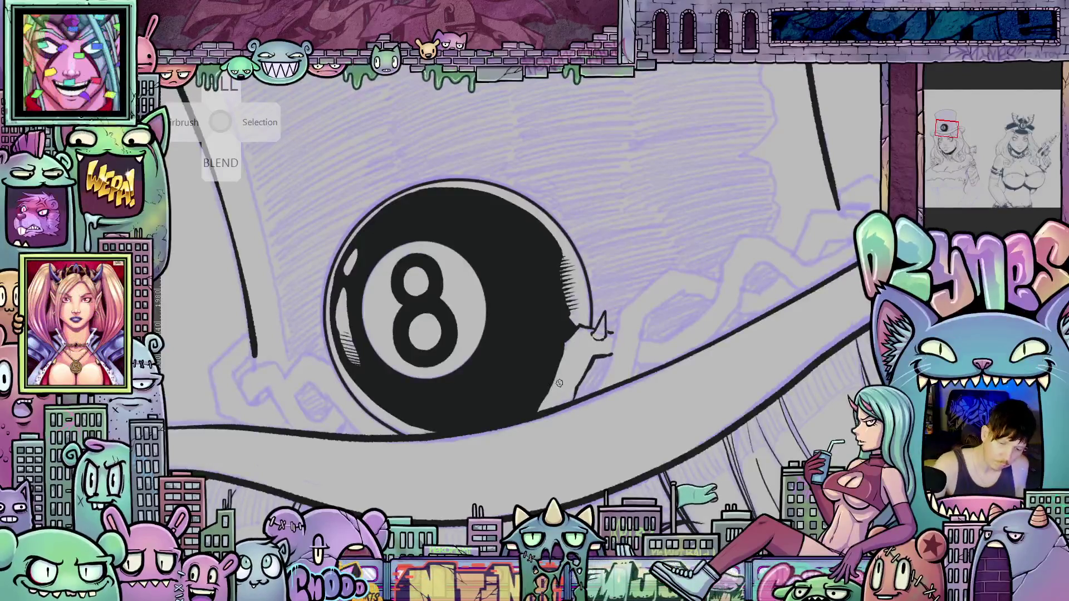